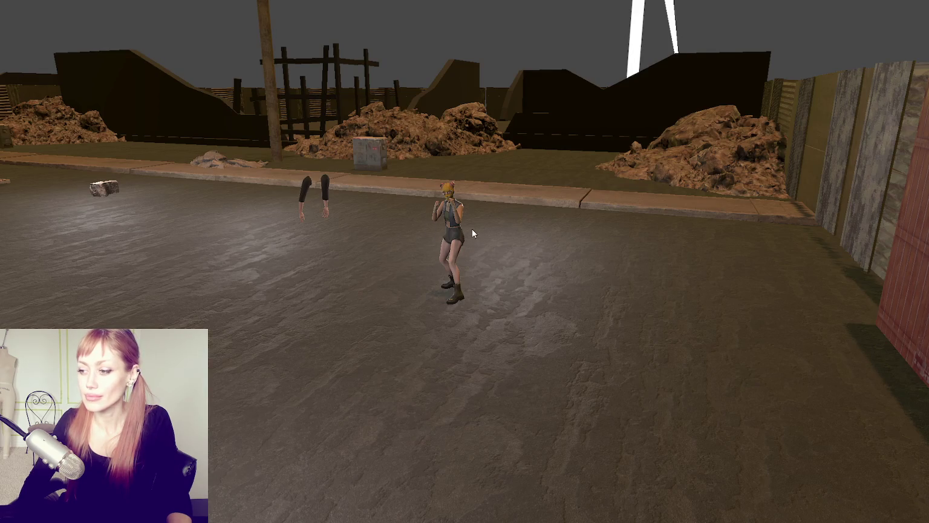
- Select the masked NPC character in the Scene view
{"action": "left_click", "coordinate": [454, 226]}
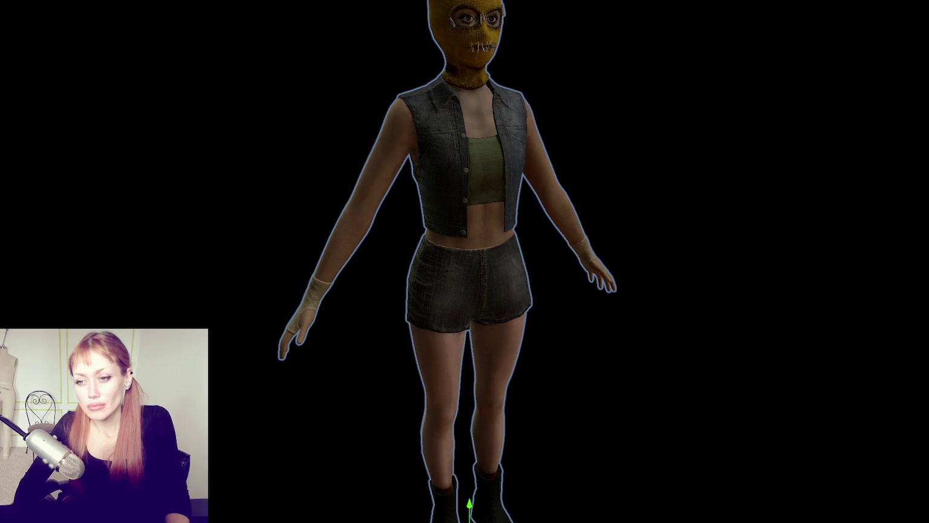
{"action": "key", "text": "Escape"}
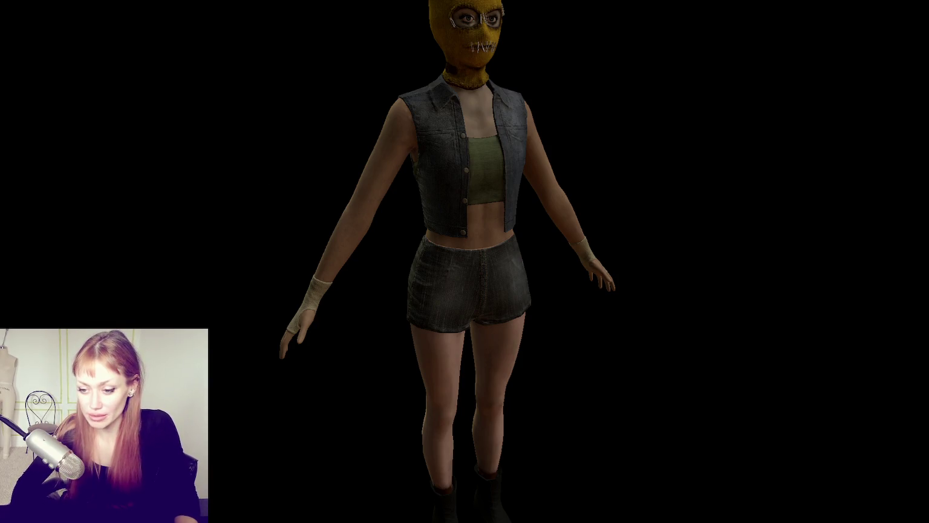
- Delete the selected asset after confirming, then select and deselect the masked character model
{"action": "key", "text": "Delete"}
{"action": "key", "text": "Return"}
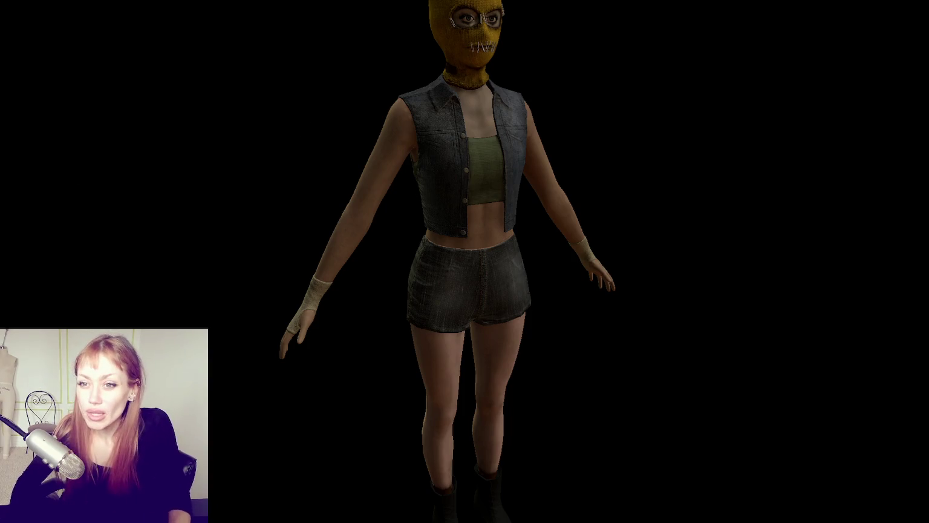
{"action": "left_click", "coordinate": [466, 278]}
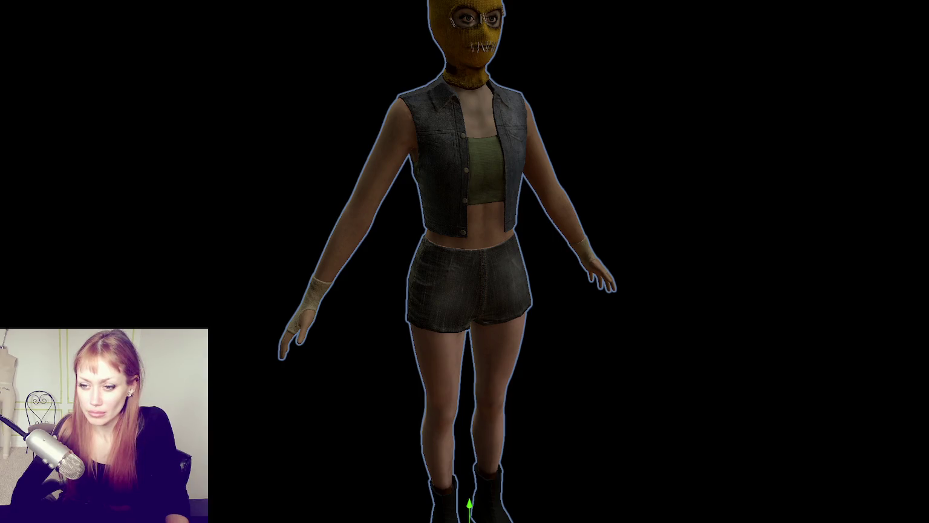
{"action": "key", "text": "Escape"}
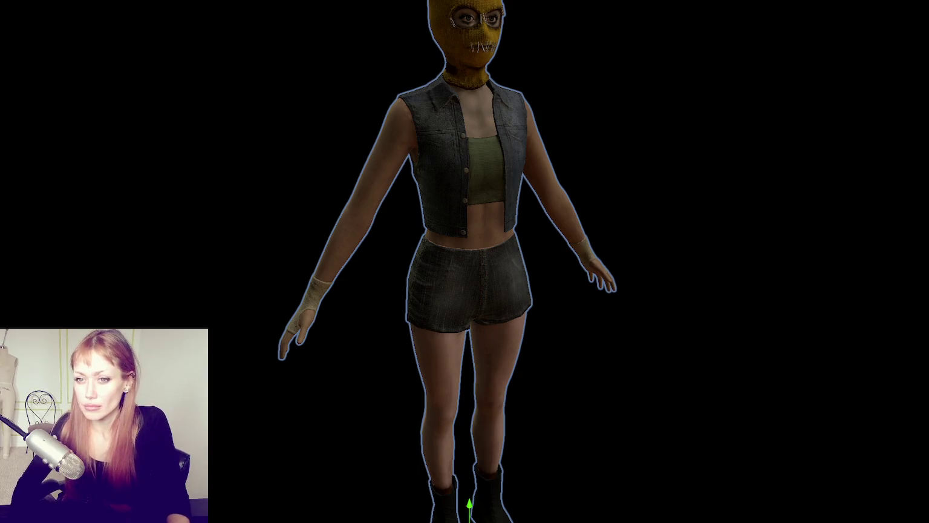
- Zoom out so the masked character shows from her pink head buns to her boots
{"action": "scroll", "coordinate": [376, 75], "scroll_direction": "down", "scroll_amount": 2}
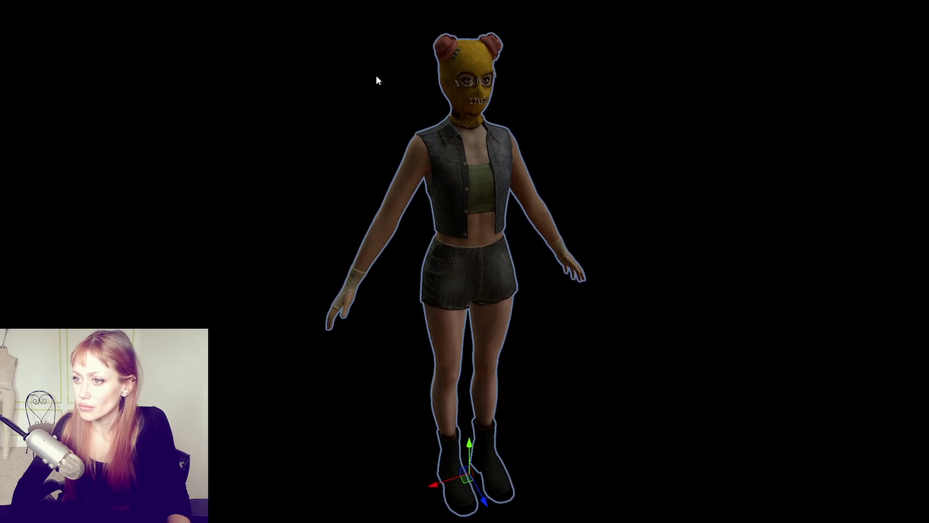
- Orbit to face the character and select her left hand joint at the wrist
{"action": "left_click_drag", "start_coordinate": [376, 74], "coordinate": [447, 76]}
{"action": "left_click_drag", "start_coordinate": [447, 146], "coordinate": [459, 147]}
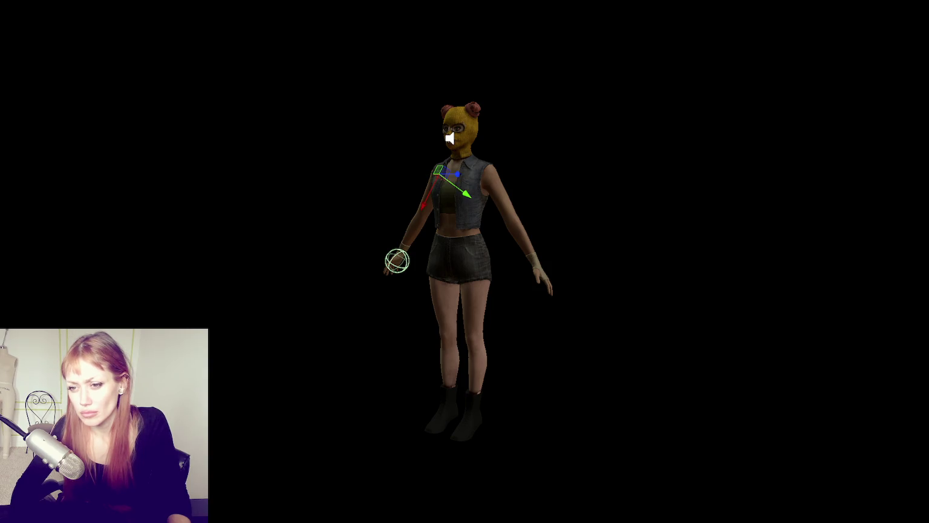
{"action": "left_click", "coordinate": [397, 261]}
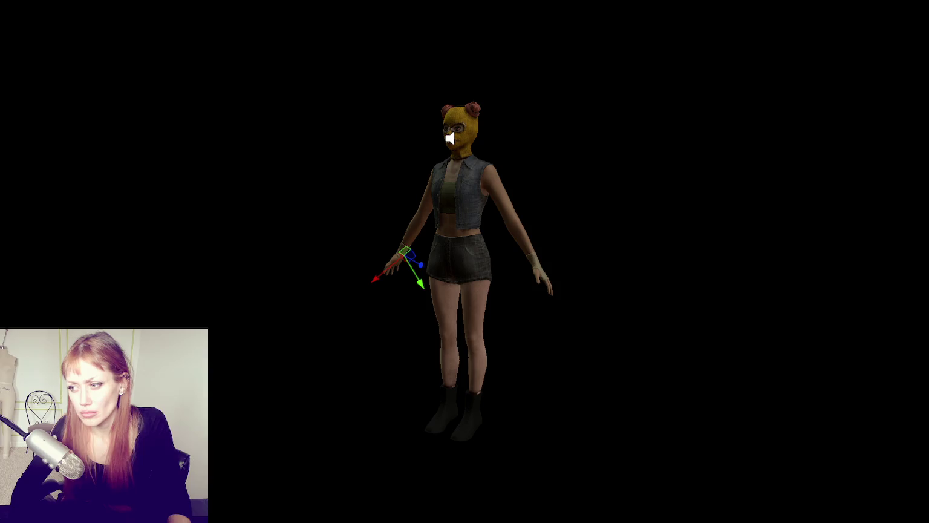
{"action": "mouse_move", "coordinate": [76, 140]}
{"action": "left_mouse_down"}
{"action": "mouse_move", "coordinate": [284, 164]}
{"action": "mouse_move", "coordinate": [33, 149]}
{"action": "left_mouse_up"}
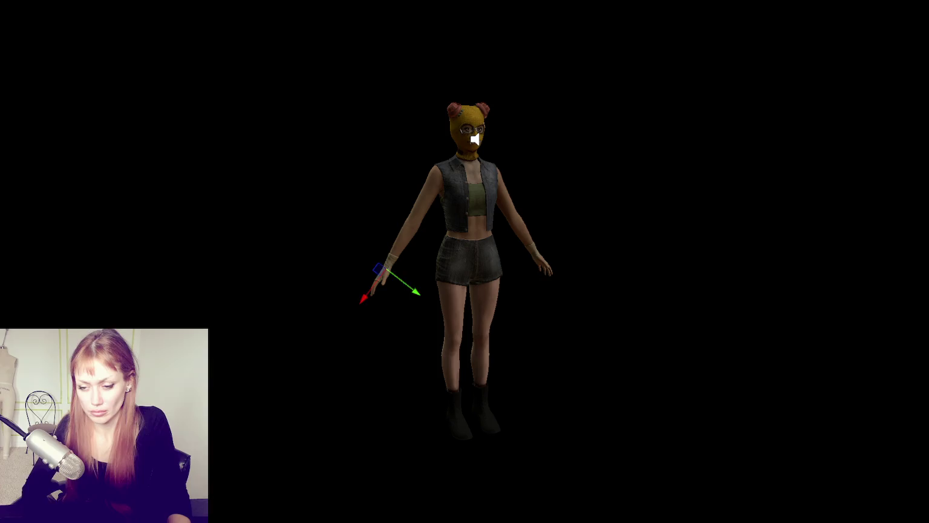
{"action": "left_click", "coordinate": [381, 276]}
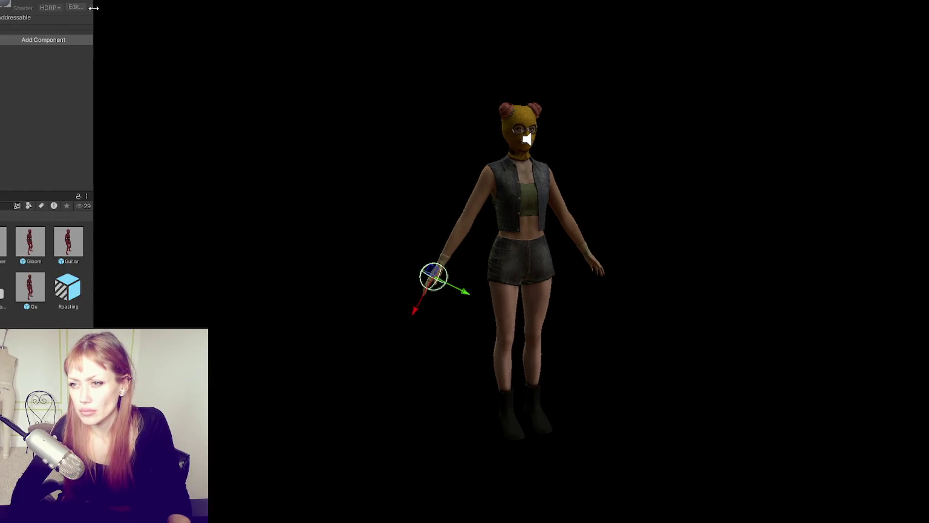
- Add the Fist script component to the hand joint, with enemy set to NPC
{"action": "left_click", "coordinate": [52, 42]}
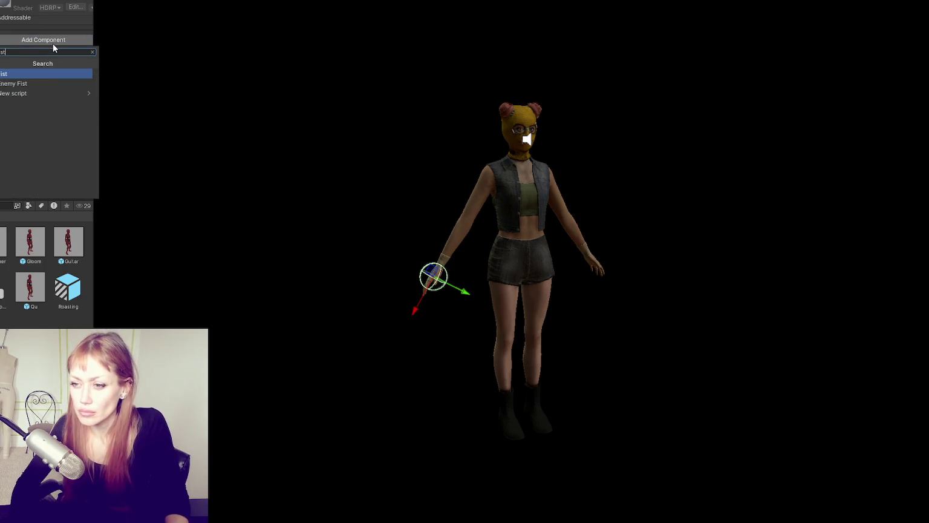
{"action": "key", "text": "Escape"}
{"action": "scroll", "coordinate": [13, 76], "scroll_direction": "up", "scroll_amount": 2}
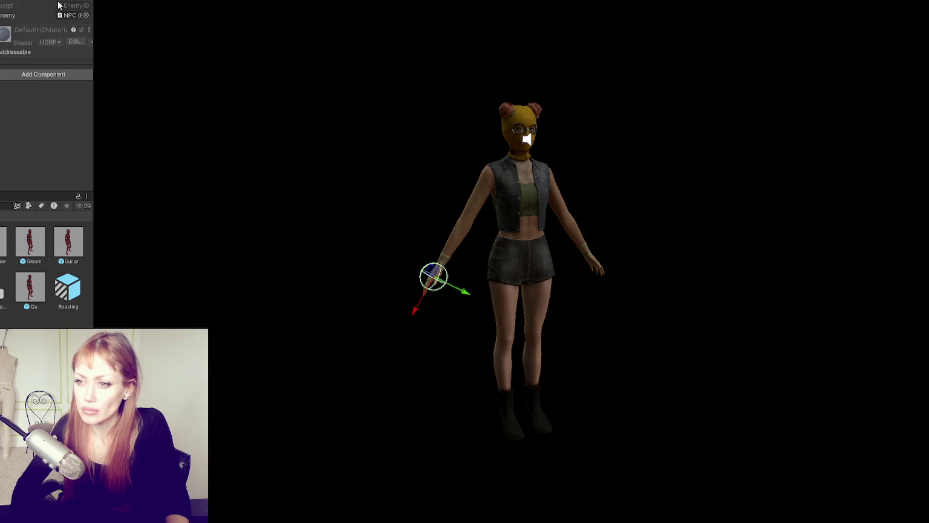
{"action": "scroll", "coordinate": [47, 90], "scroll_direction": "down", "scroll_amount": 2}
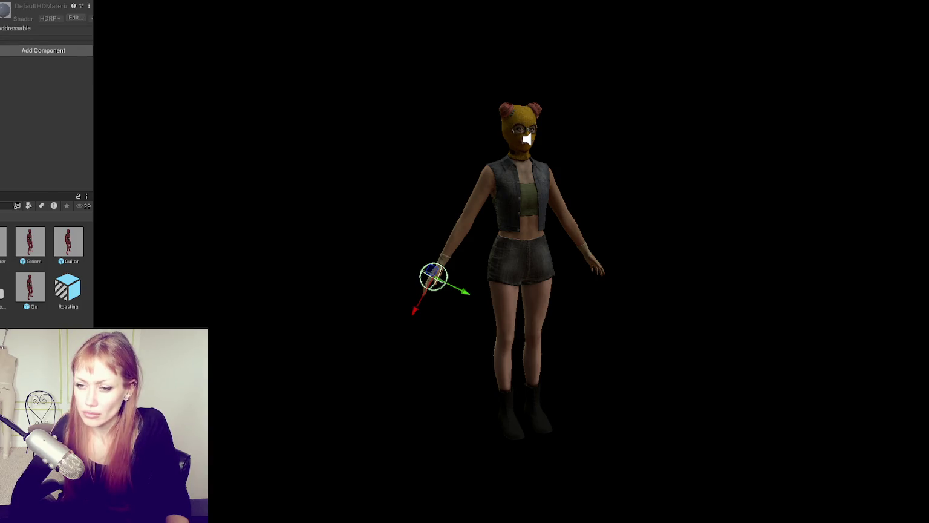
- Select the whole NPC character root in the Scene view
{"action": "left_click", "coordinate": [526, 140]}
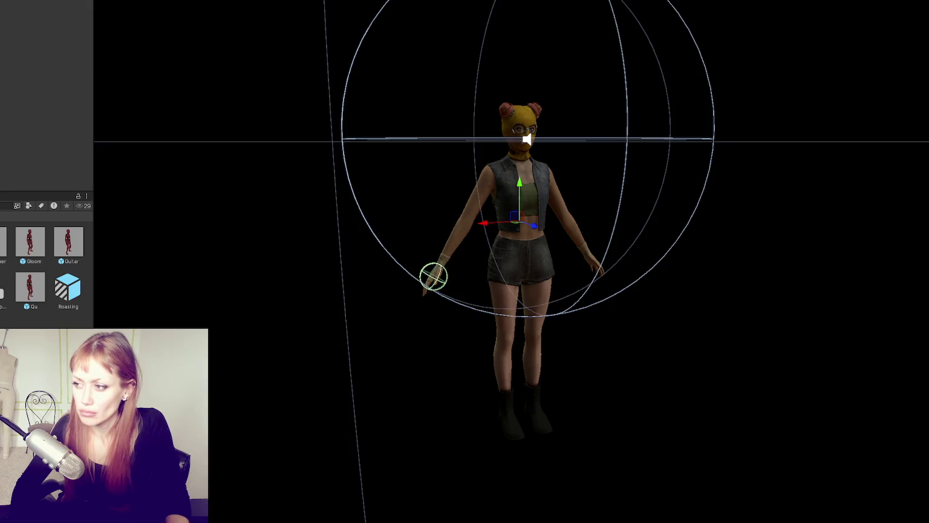
{"action": "left_click", "coordinate": [522, 139]}
{"action": "left_click", "coordinate": [522, 138]}
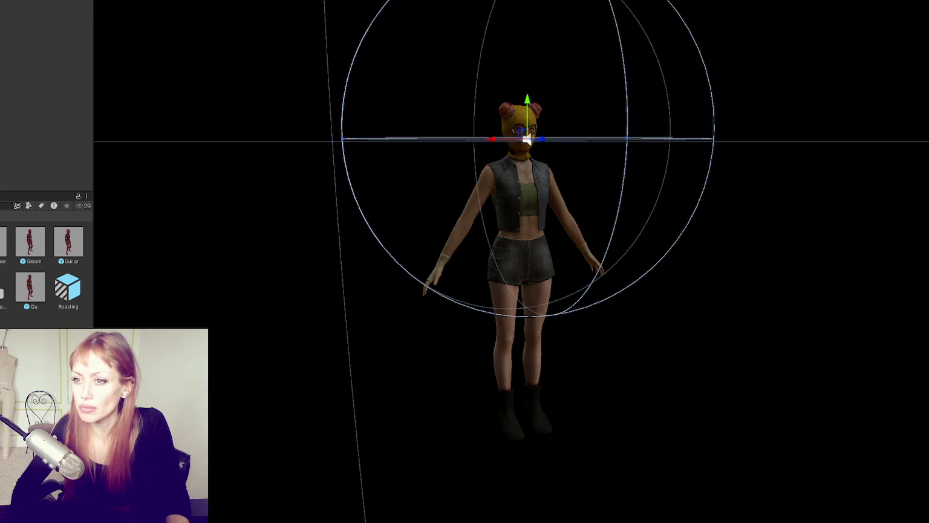
{"action": "left_click", "coordinate": [526, 140]}
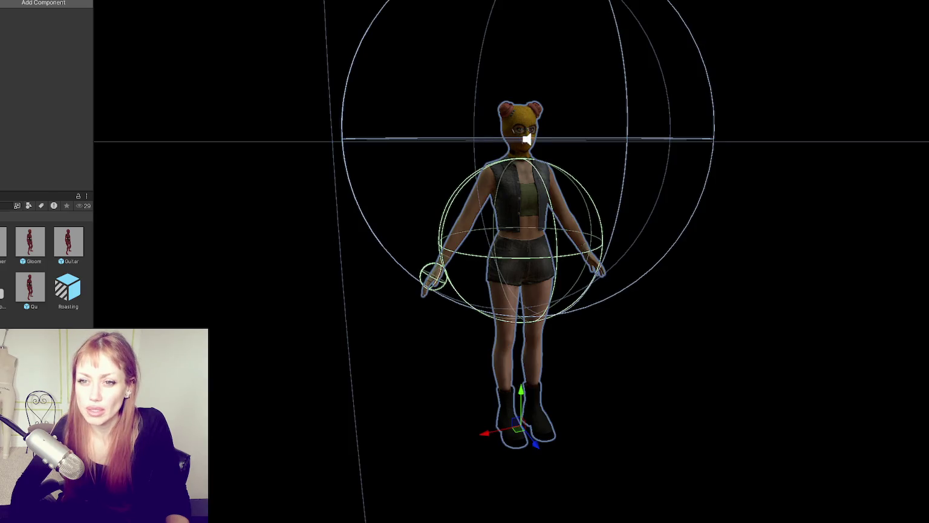
- Adjust the capsule collider's radius and height so it stretches around the legs
{"action": "left_click", "coordinate": [526, 140]}
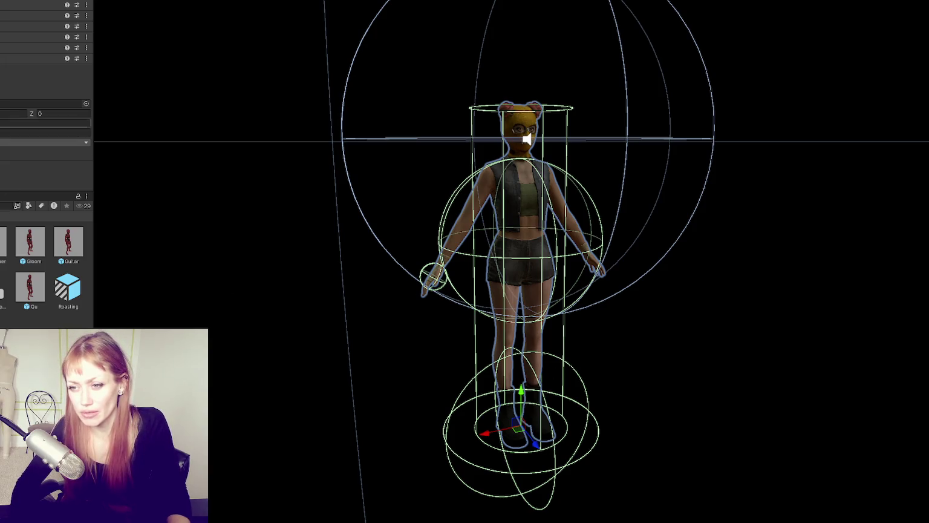
{"action": "left_click_drag", "start_coordinate": [7, 113], "coordinate": [20, 113]}
{"action": "left_click", "coordinate": [45, 123]}
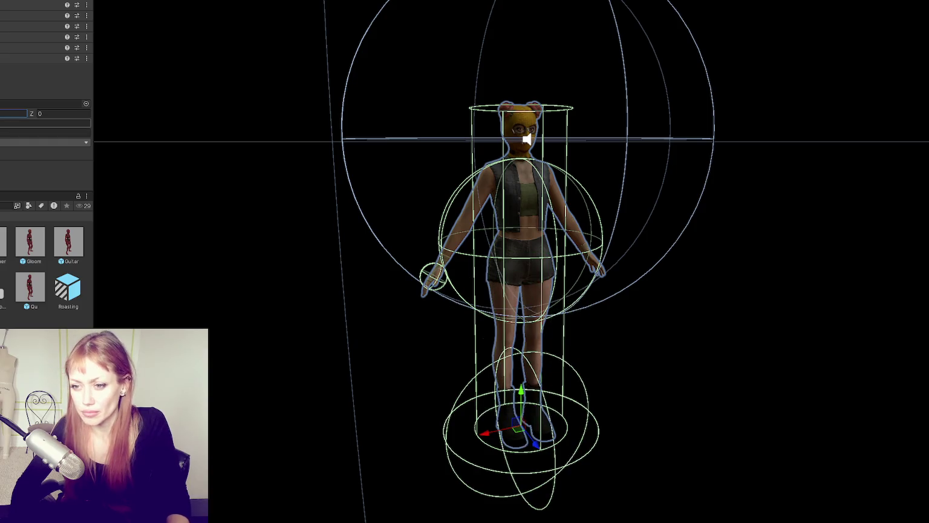
{"action": "key", "text": "ctrl+z"}
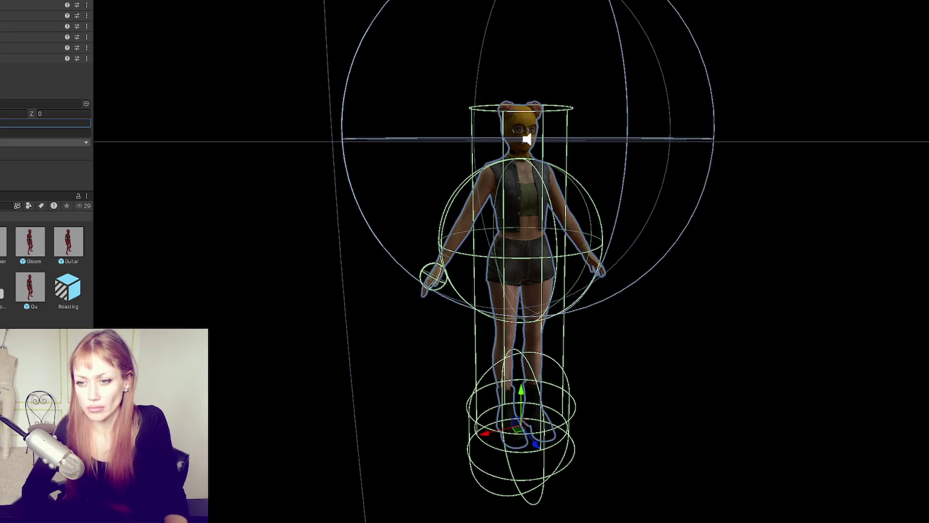
{"action": "left_click", "coordinate": [45, 132]}
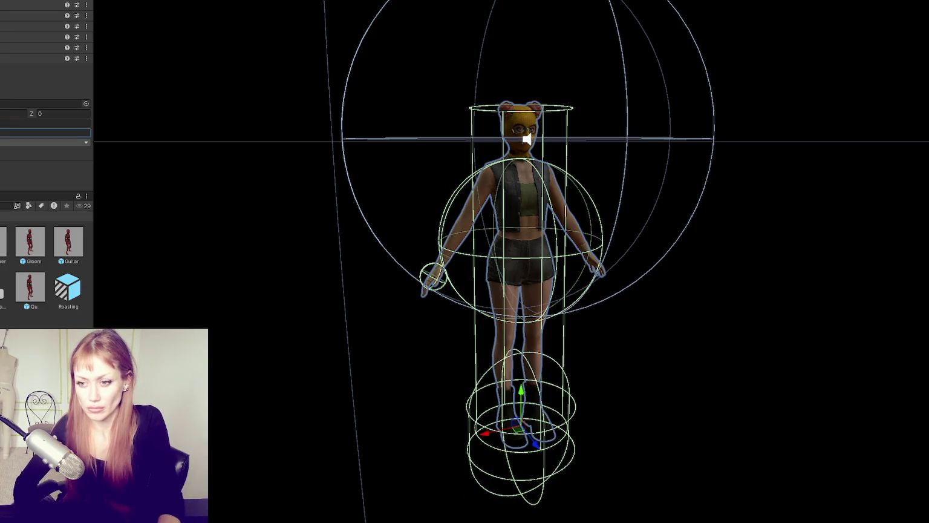
{"action": "key", "text": "Return"}
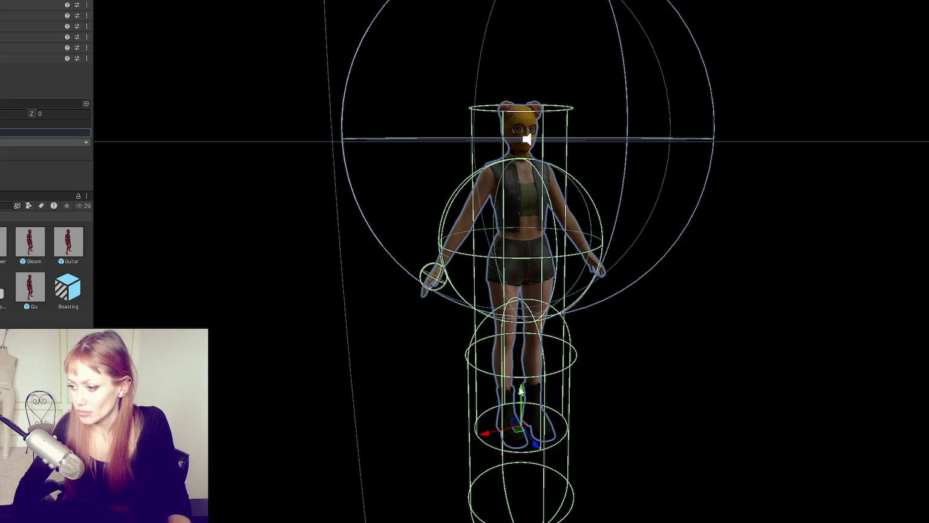
- Retune the collider's center Y and height until it spans head to boots
{"action": "left_click", "coordinate": [13, 113]}
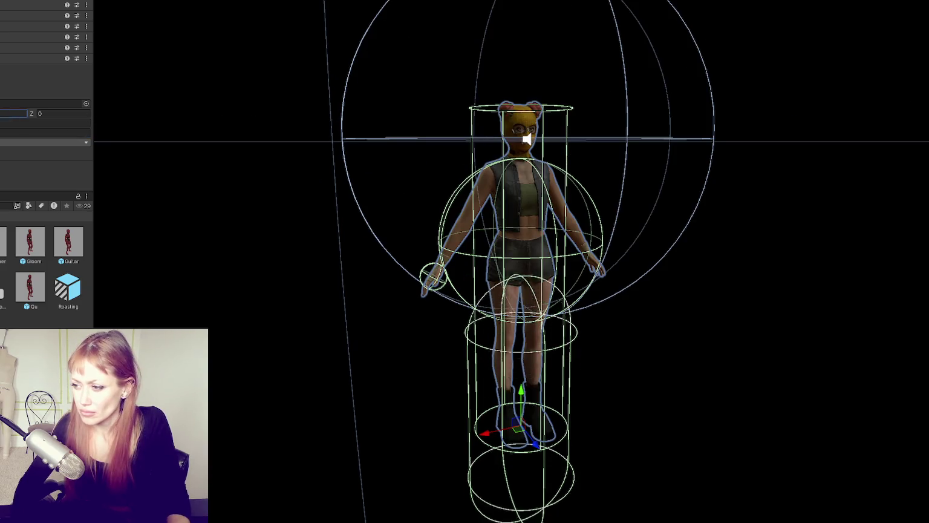
{"action": "key", "text": "Return"}
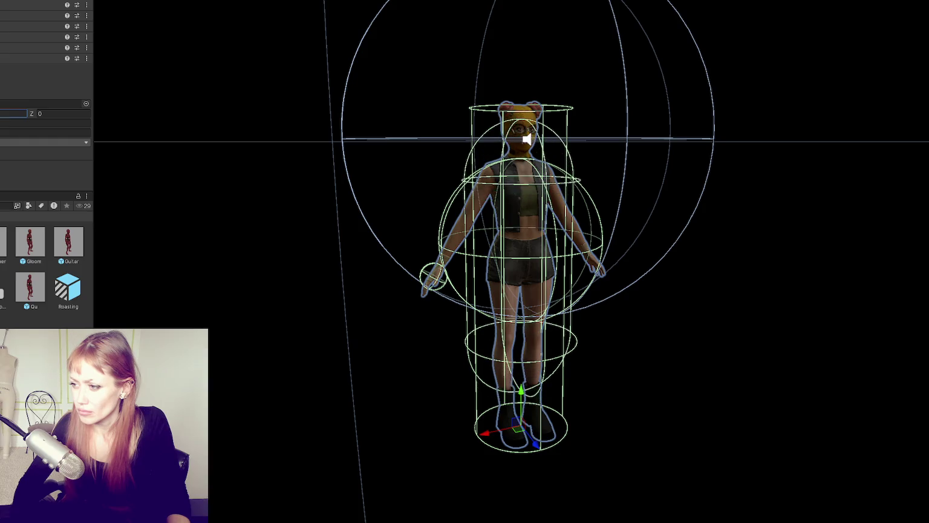
{"action": "left_click", "coordinate": [45, 132]}
{"action": "key", "text": "Return"}
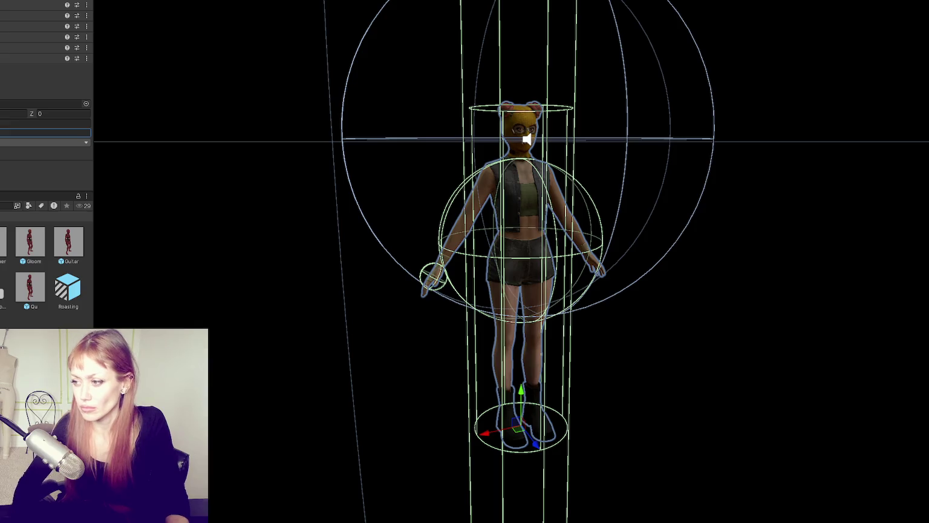
{"action": "key", "text": "Return"}
{"action": "key", "text": "Return"}
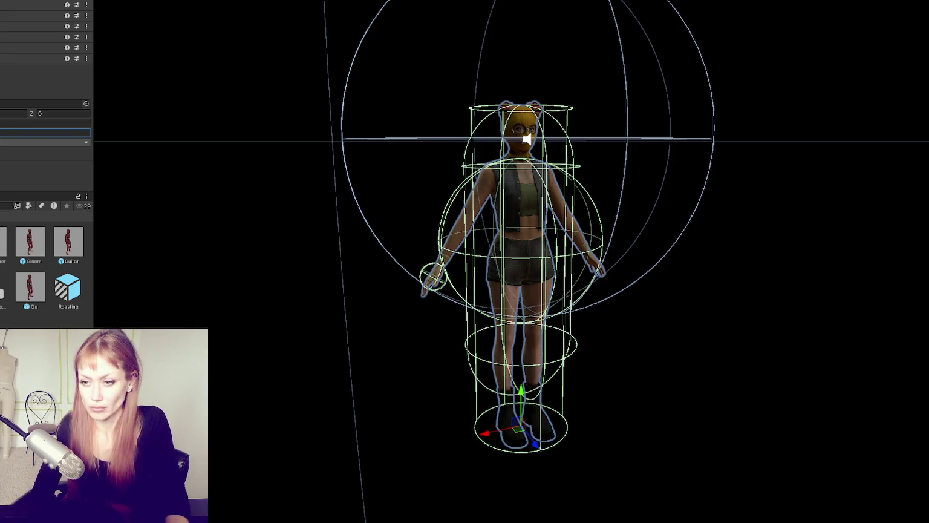
{"action": "key", "text": "Return"}
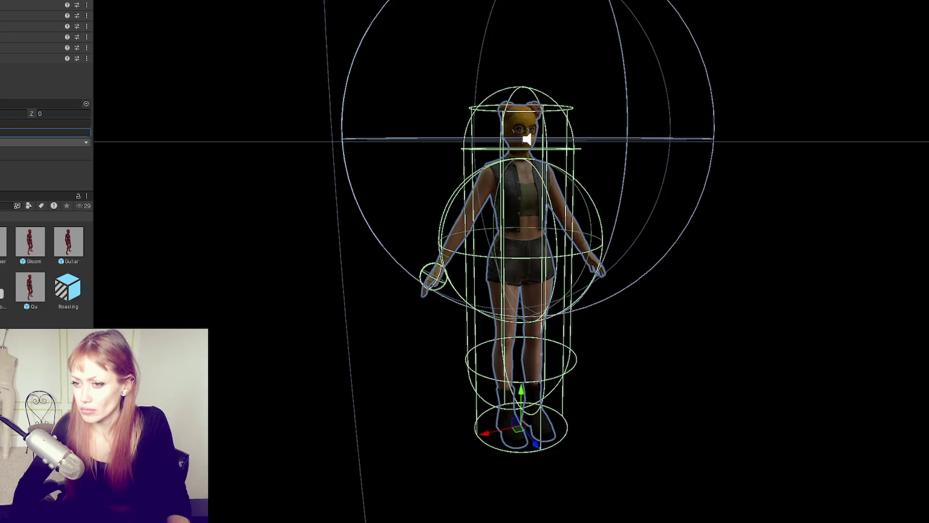
{"action": "left_click", "coordinate": [8, 113]}
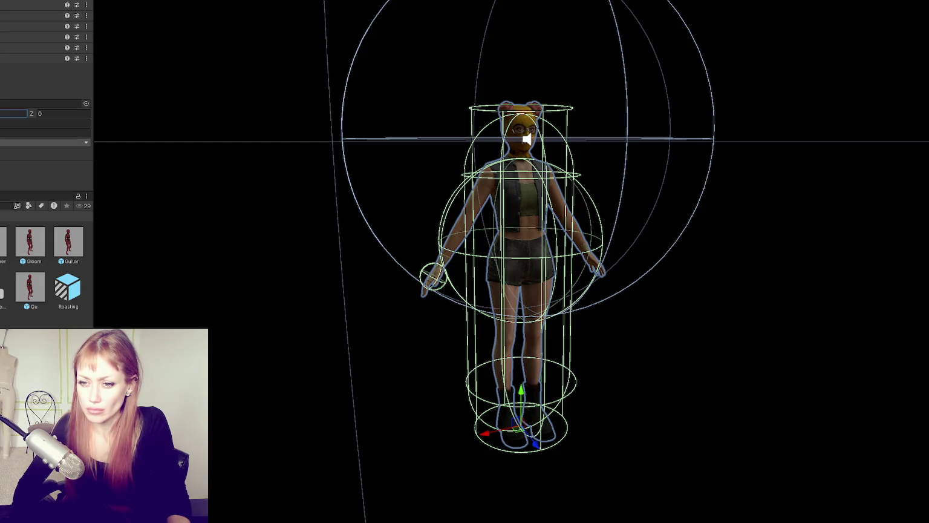
{"action": "key", "text": "Return"}
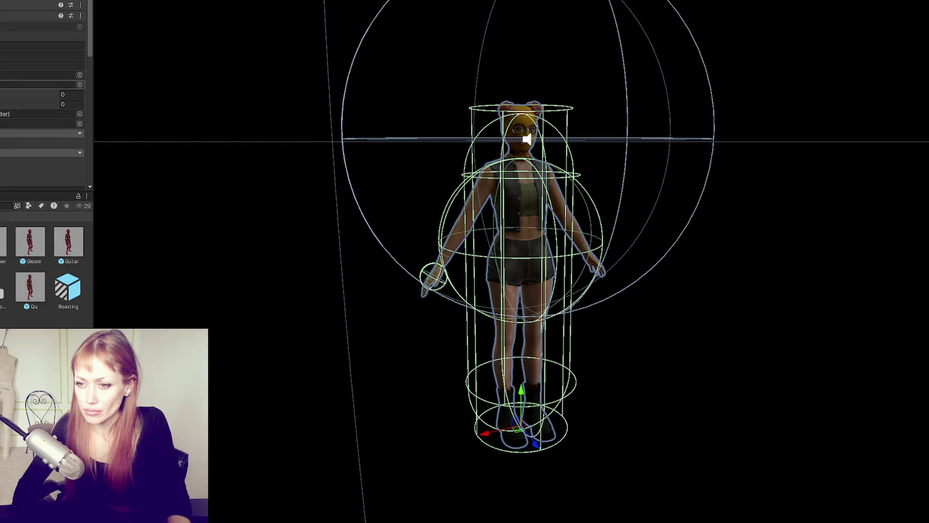
- Collapse the collider component and move up to the folder with Apothecary and Wasteland scenes
{"action": "scroll", "coordinate": [42, 97], "scroll_direction": "down", "scroll_amount": 2}
{"action": "scroll", "coordinate": [42, 97], "scroll_direction": "down", "scroll_amount": 5}
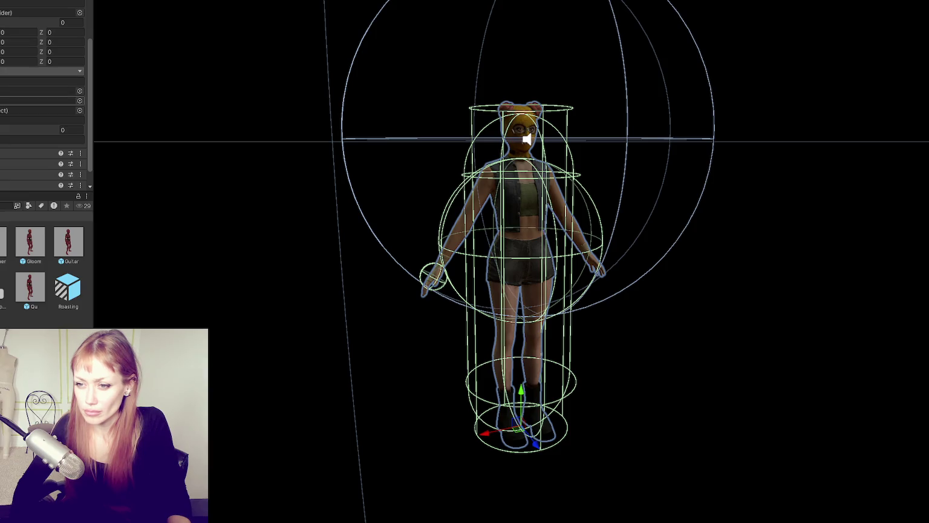
{"action": "scroll", "coordinate": [42, 97], "scroll_direction": "down", "scroll_amount": 1}
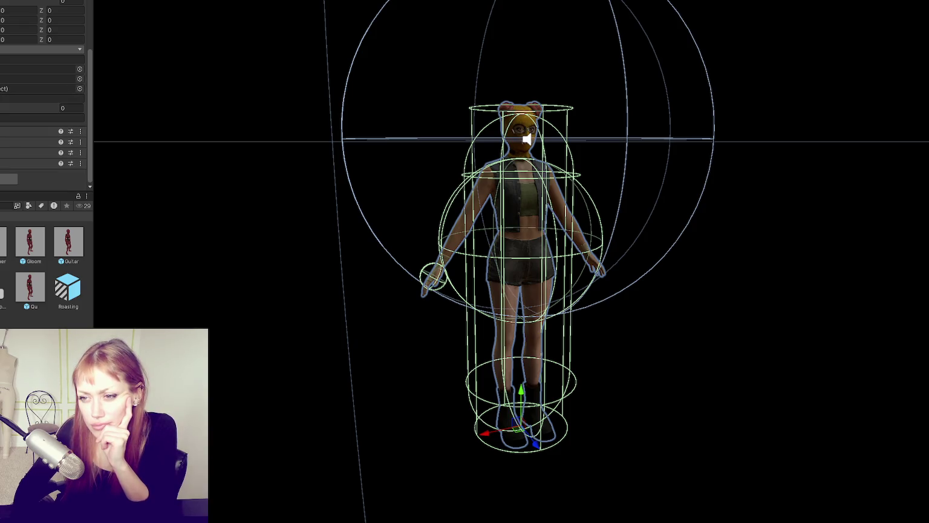
{"action": "scroll", "coordinate": [42, 97], "scroll_direction": "up", "scroll_amount": 1}
{"action": "scroll", "coordinate": [42, 97], "scroll_direction": "up", "scroll_amount": 4}
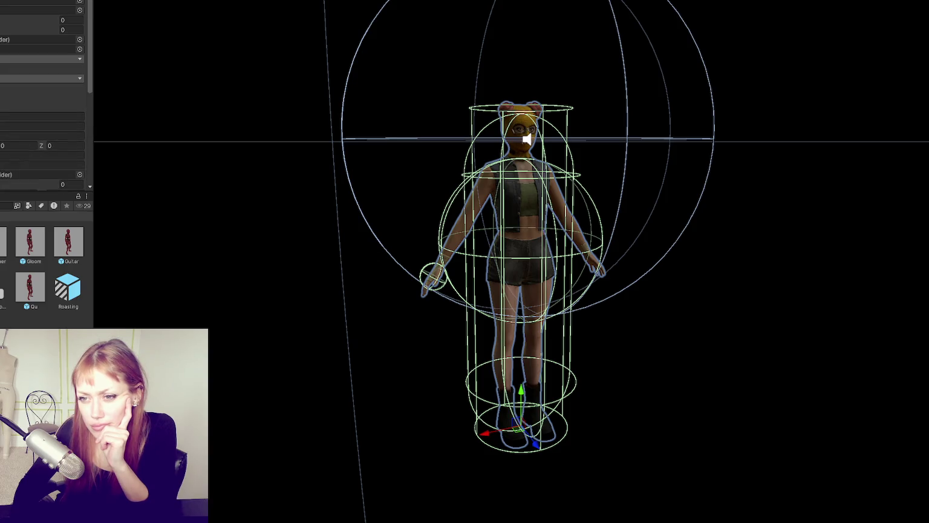
{"action": "scroll", "coordinate": [42, 97], "scroll_direction": "up", "scroll_amount": 1}
{"action": "scroll", "coordinate": [42, 96], "scroll_direction": "up", "scroll_amount": 1}
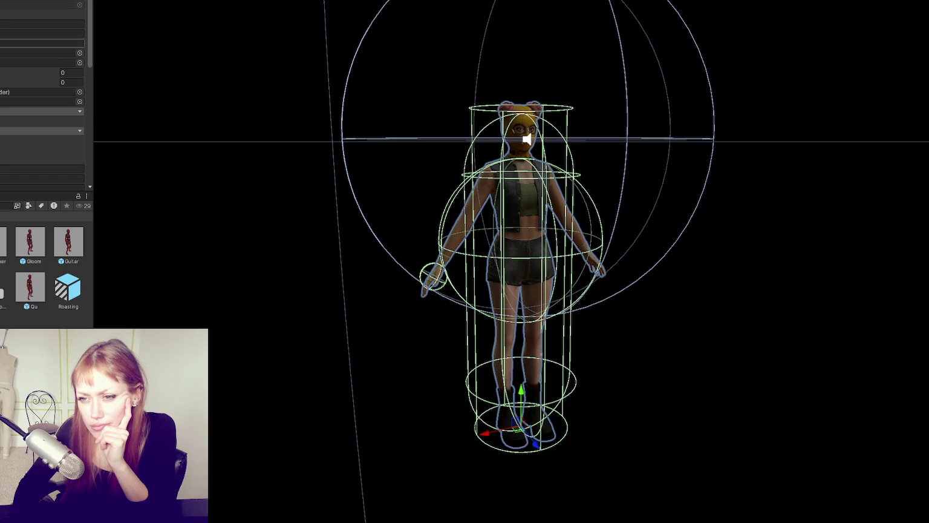
{"action": "scroll", "coordinate": [43, 96], "scroll_direction": "up", "scroll_amount": 1}
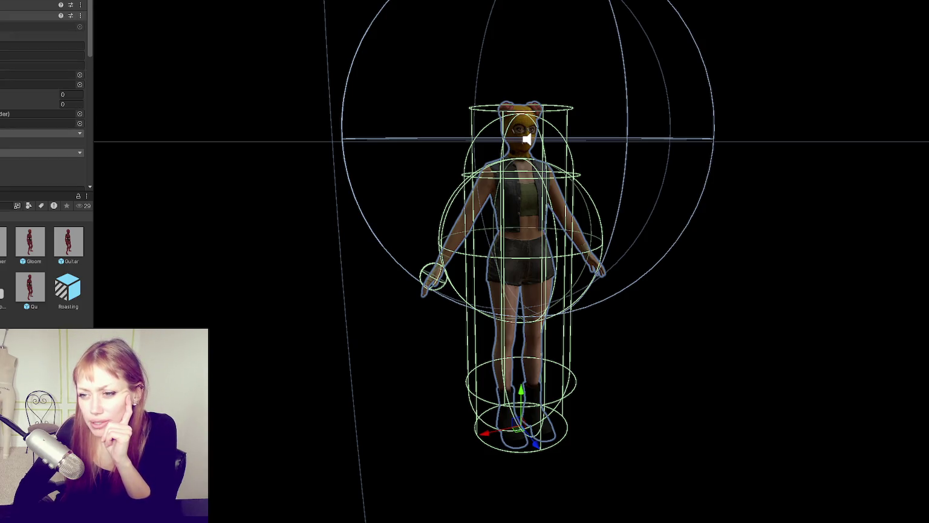
{"action": "left_click", "coordinate": [36, 15]}
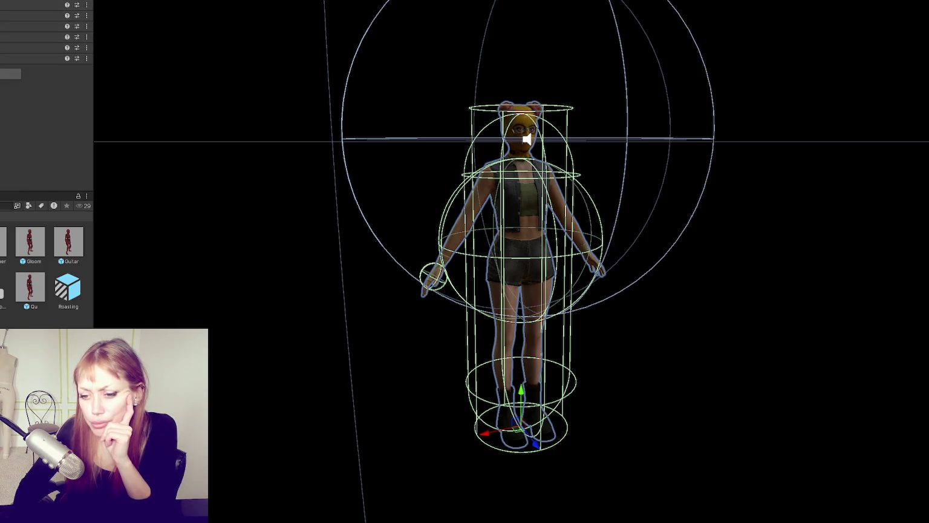
{"action": "key", "text": "BackSpace"}
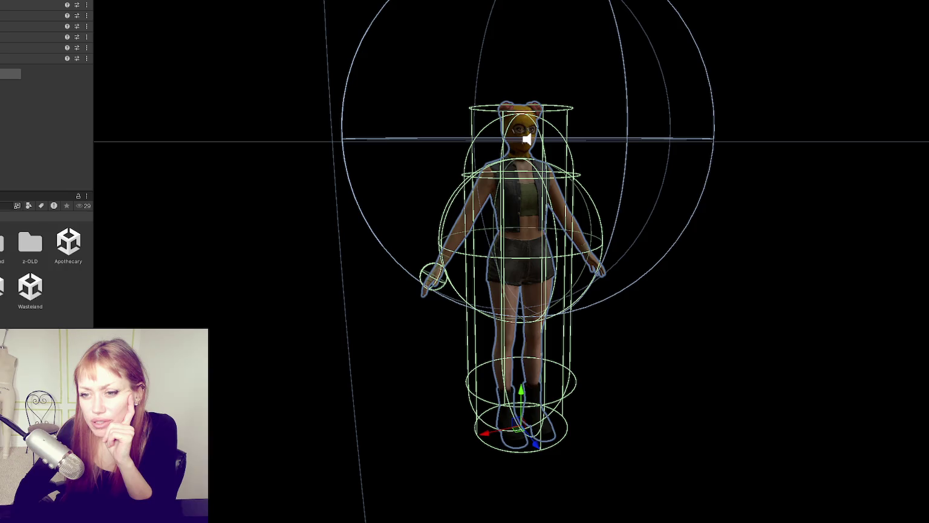
- Select the hand sphere and launch the game in DEV MODE
{"action": "left_click", "coordinate": [433, 277]}
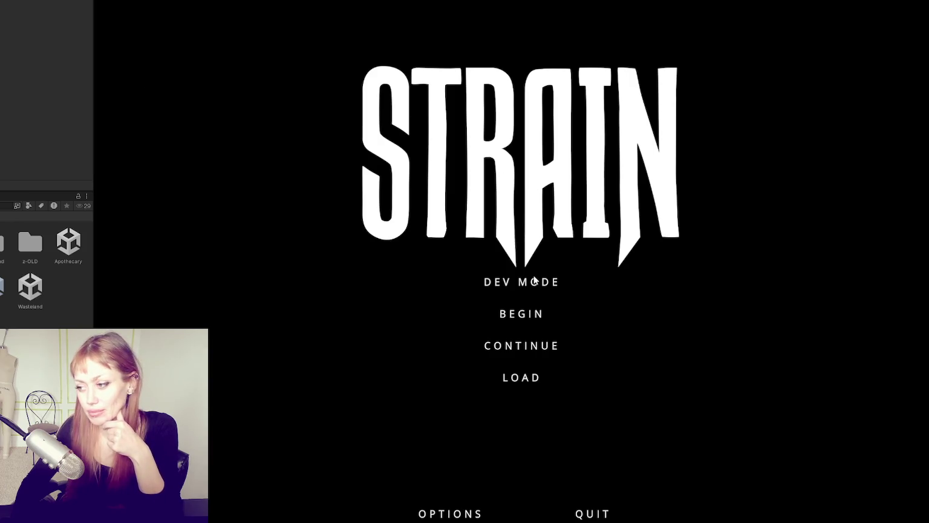
{"action": "left_click", "coordinate": [525, 285]}
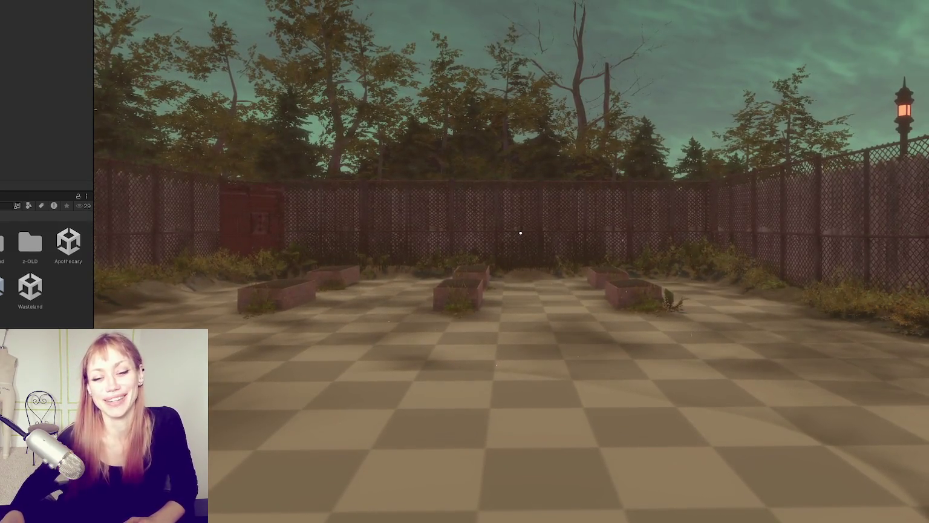
- Walk the player across the courtyard to the red door and enter the test area
{"action": "left_click", "coordinate": [465, 282]}
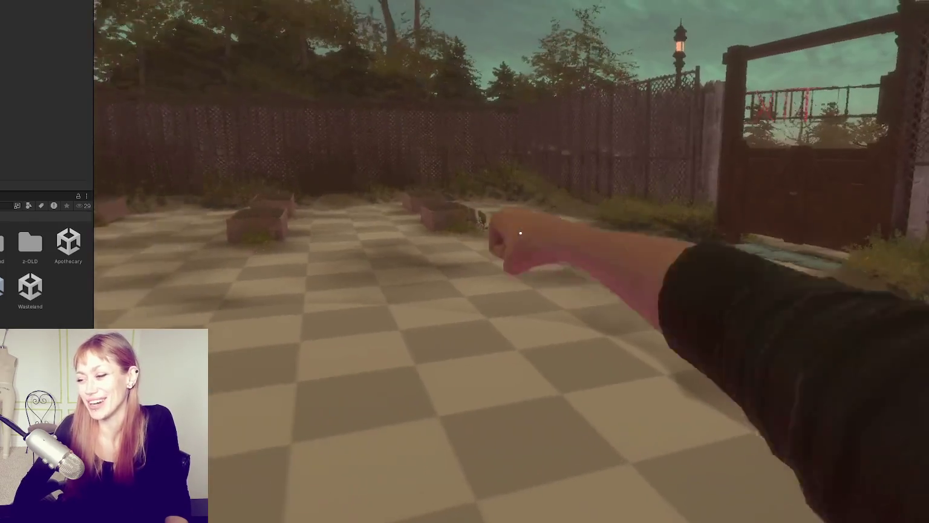
{"action": "key", "text": "w"}
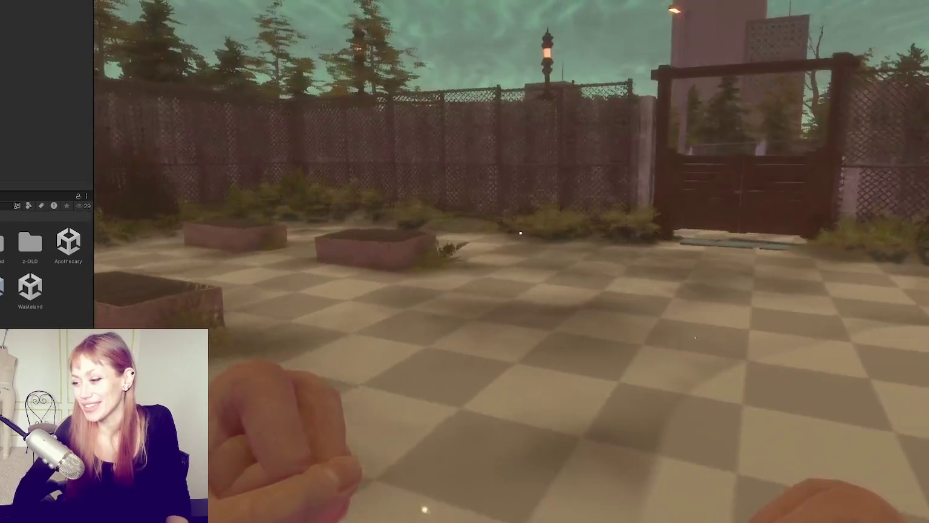
{"action": "key", "text": "w"}
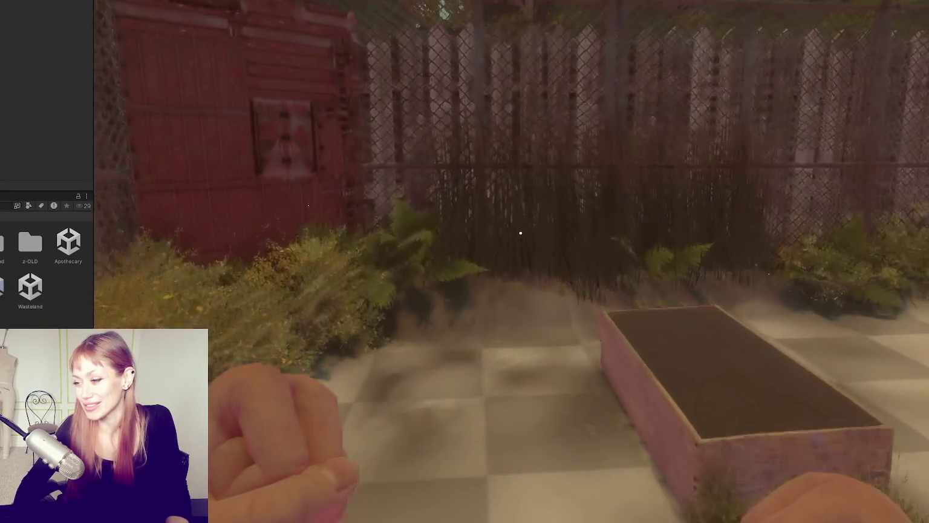
{"action": "key", "text": "e"}
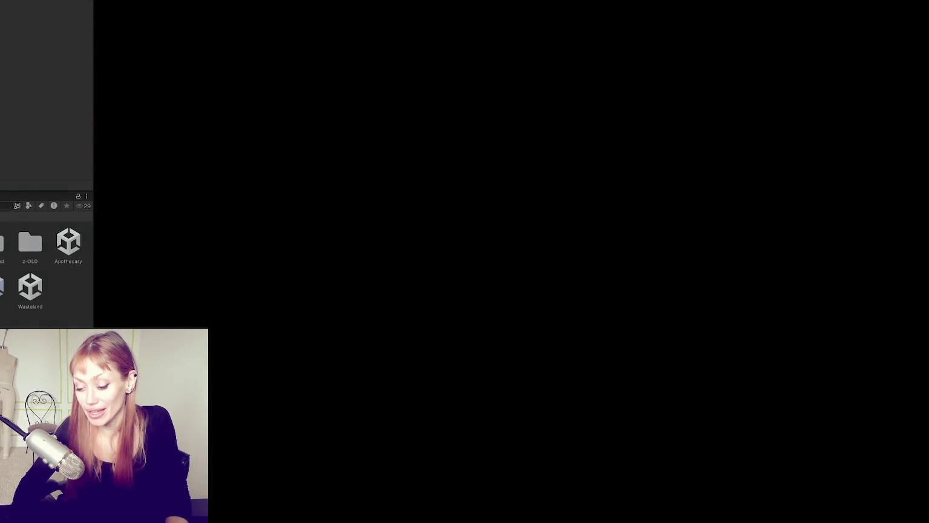
- Approach and back away from the masked NPC, stop play mode, then restart from the STRAIN menu
{"action": "key", "text": "w"}
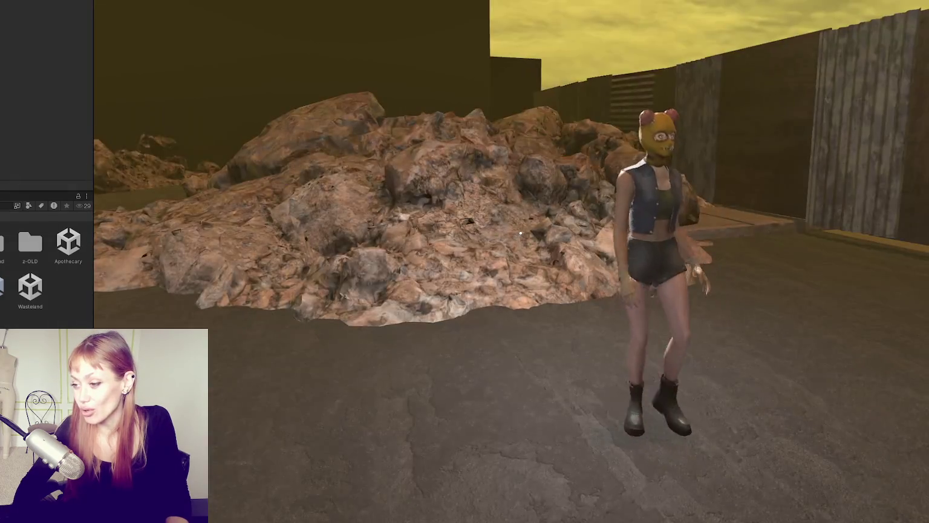
{"action": "key", "text": "w"}
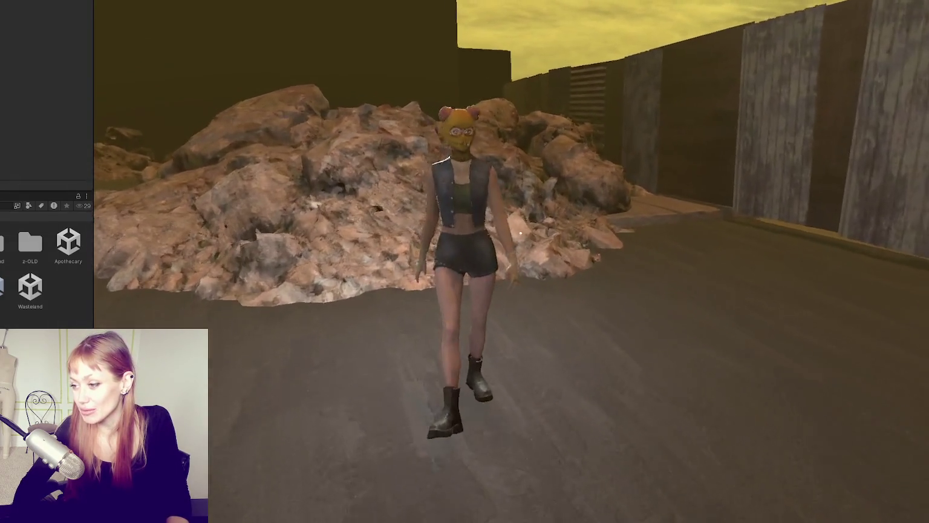
{"action": "key", "text": "s"}
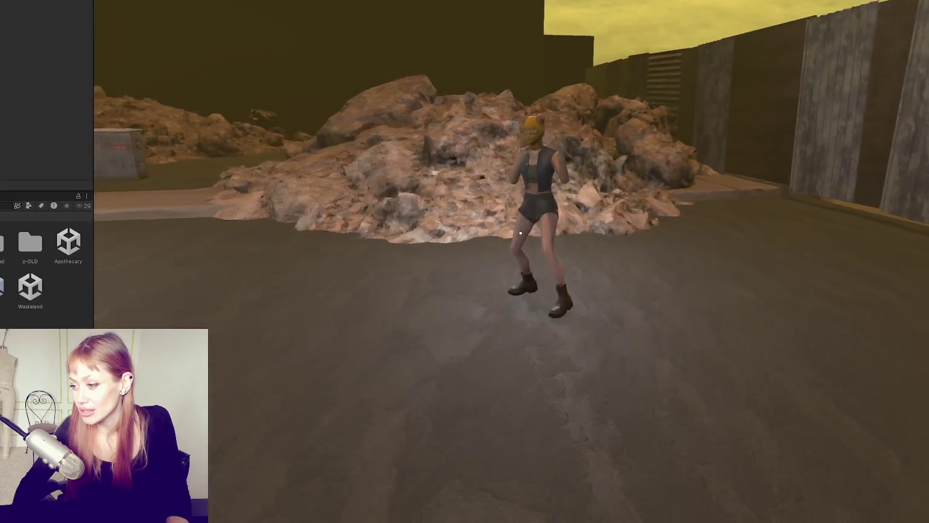
{"action": "key", "text": "s"}
{"action": "key", "text": "Escape"}
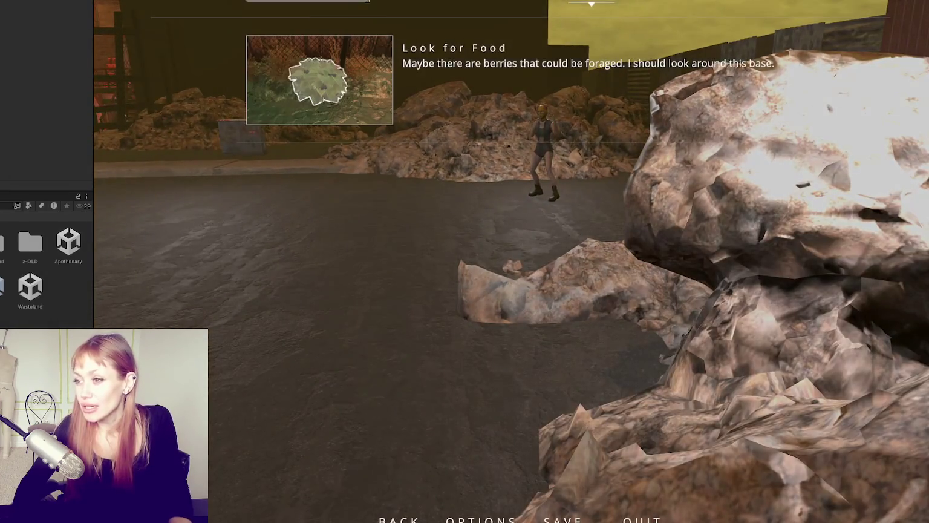
{"action": "key", "text": "ctrl+p"}
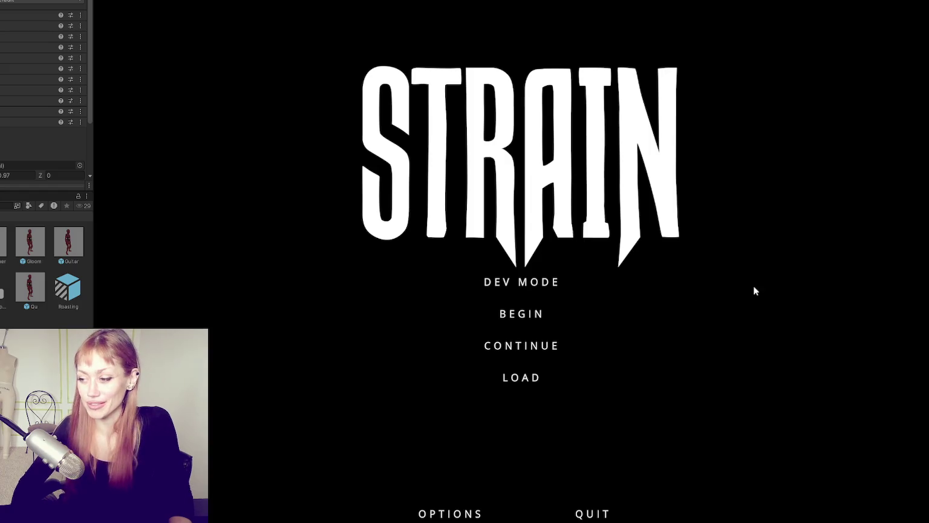
{"action": "left_click", "coordinate": [554, 282]}
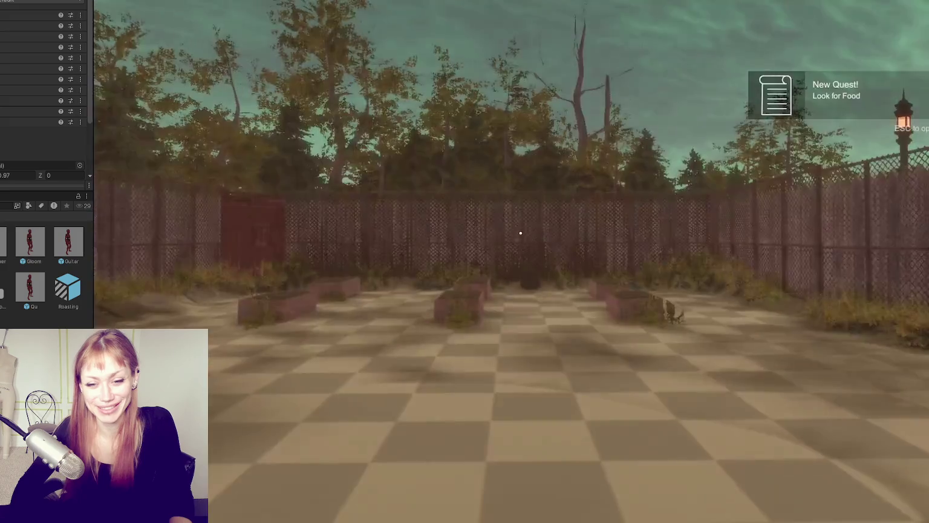
- Walk across the courtyard to the red door and enter the test arena
{"action": "key", "text": "w"}
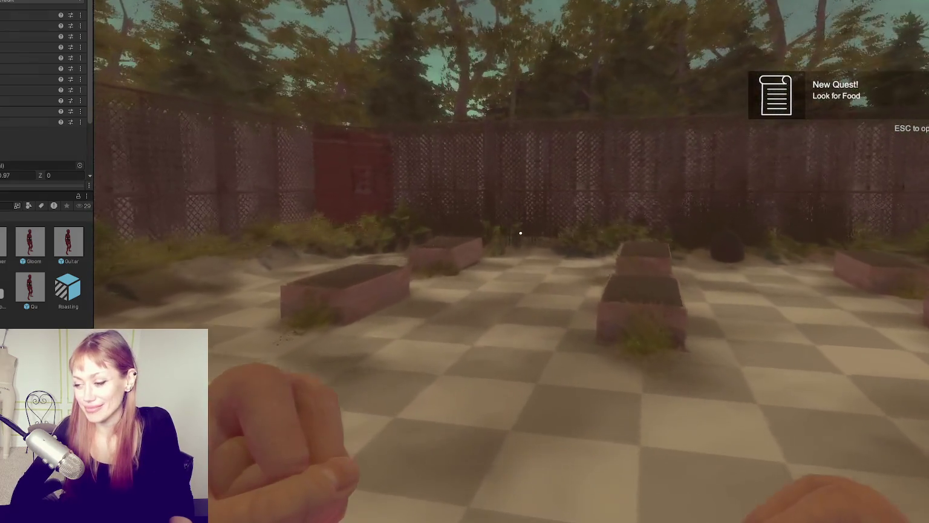
{"action": "key", "text": "w"}
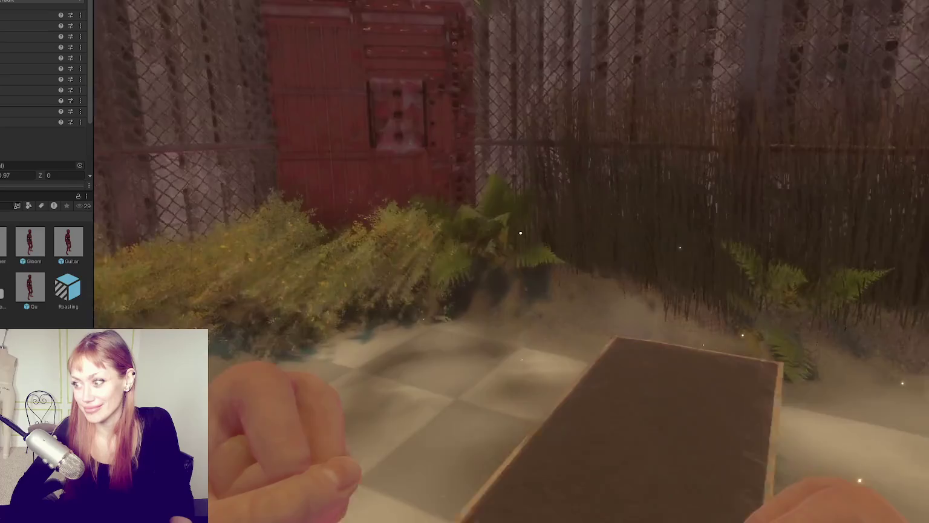
{"action": "key", "text": "e"}
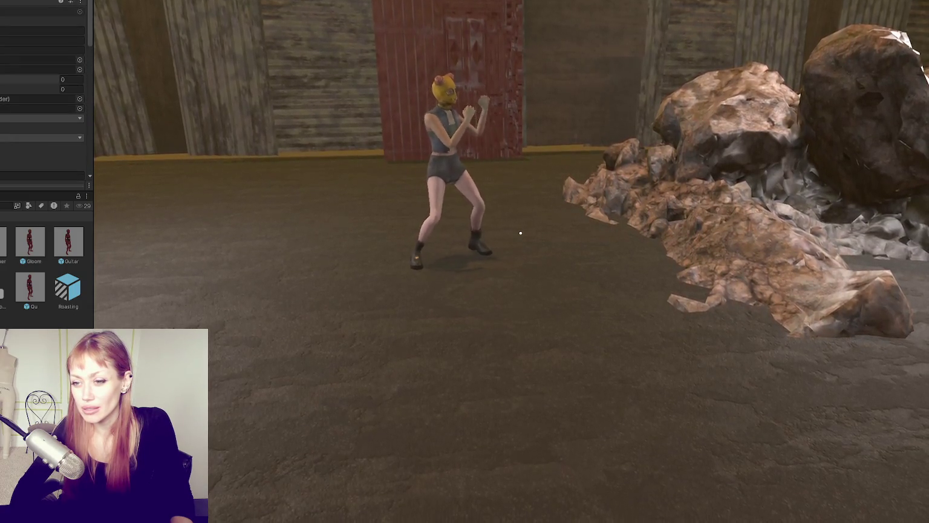
- Punch the masked fighter, move in and out around her, then pause and exit Play Mode
{"action": "left_click", "coordinate": [520, 233]}
{"action": "key", "text": "w"}
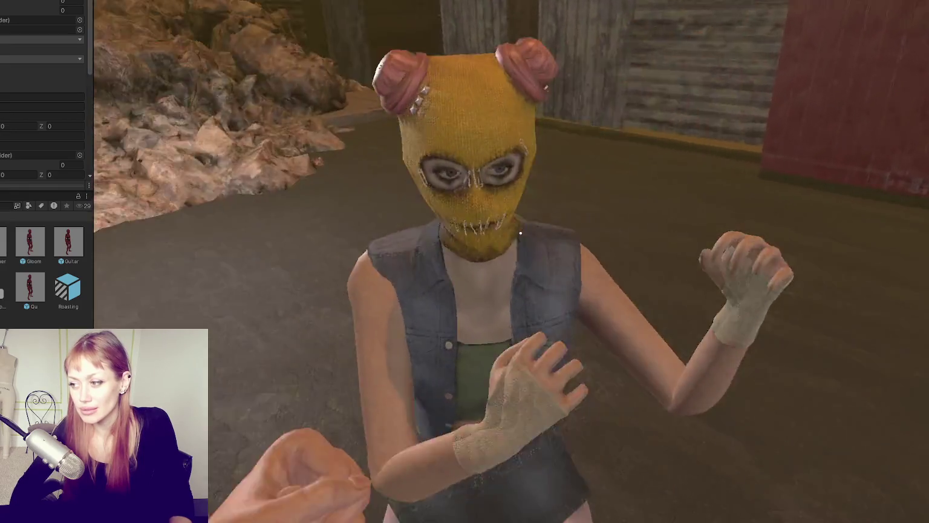
{"action": "key", "text": "s"}
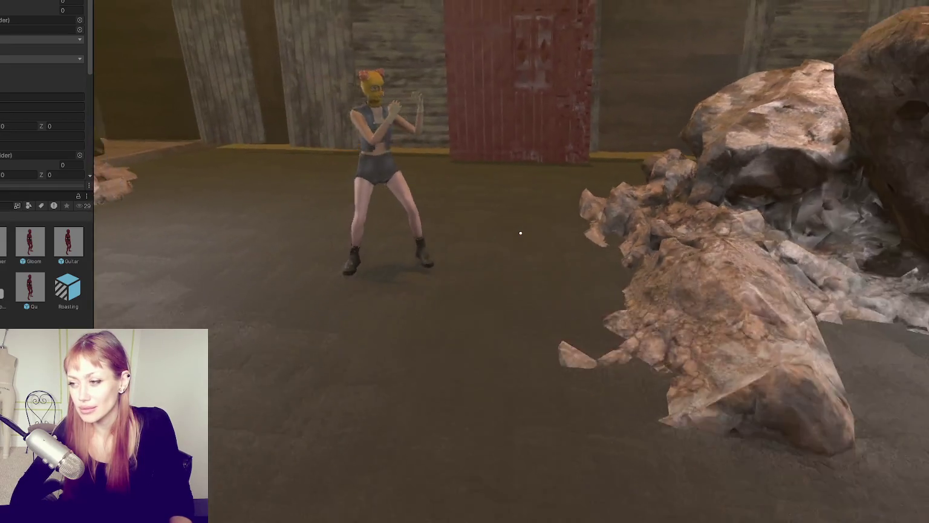
{"action": "key", "text": "w"}
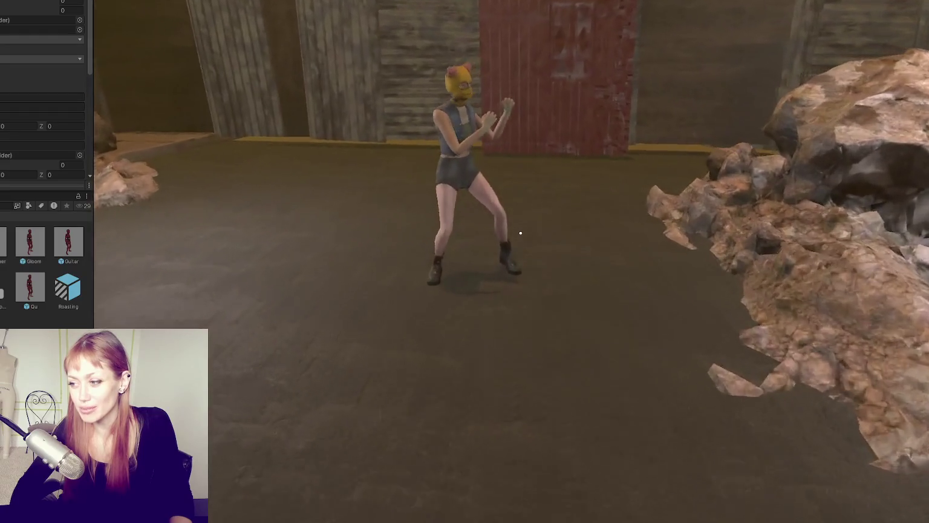
{"action": "key", "text": "s"}
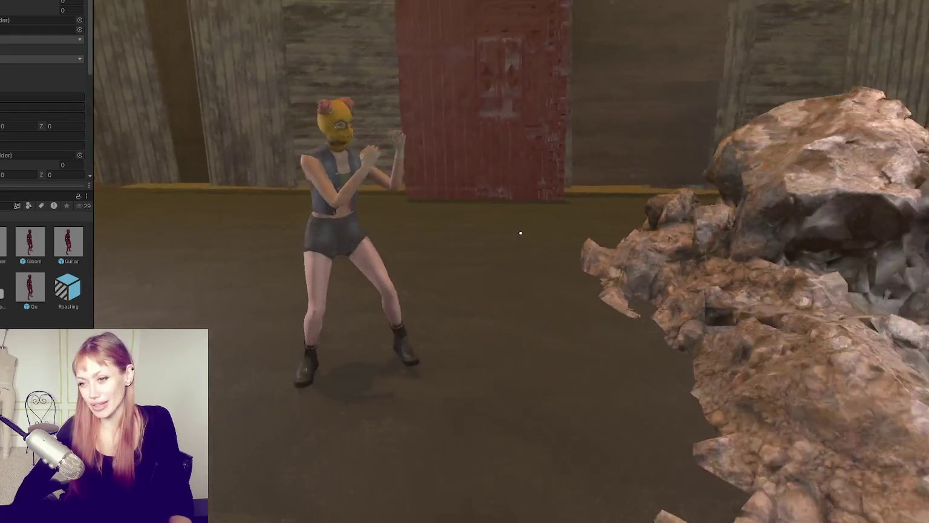
{"action": "key", "text": "w"}
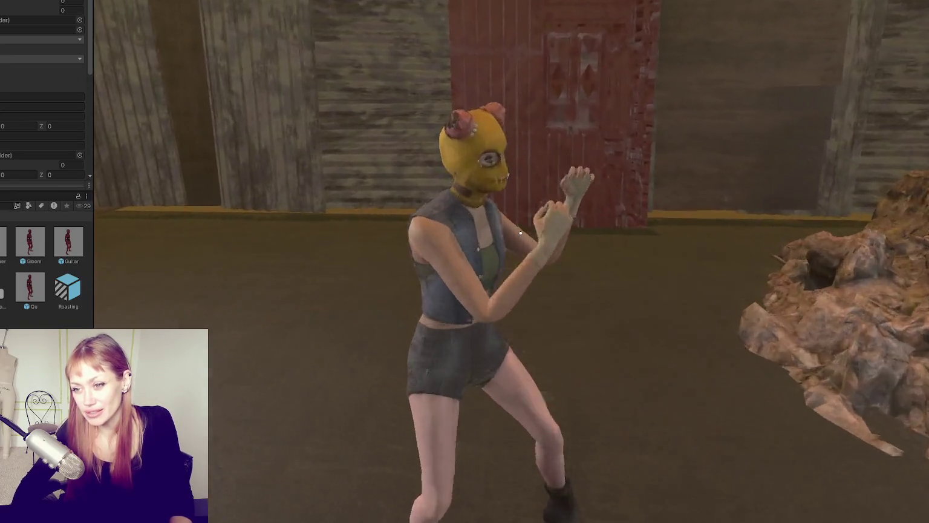
{"action": "key", "text": "s"}
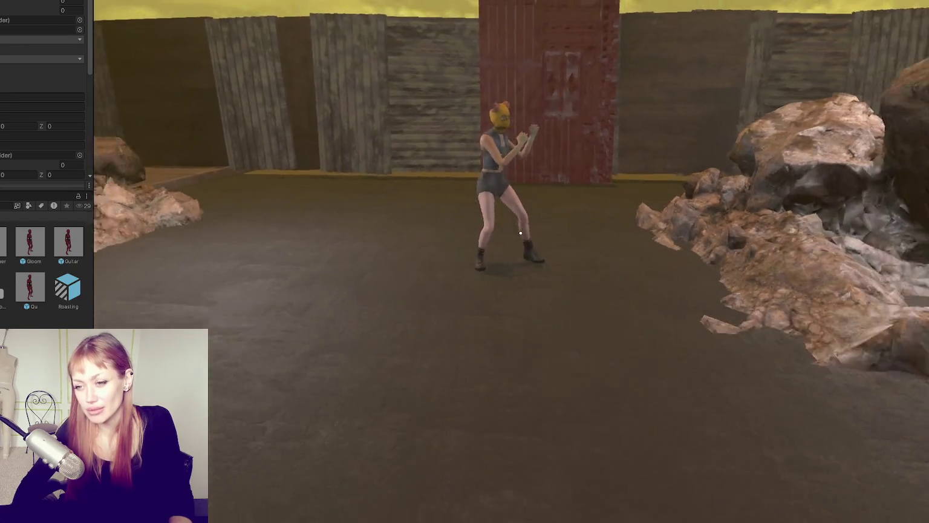
{"action": "key", "text": "Escape"}
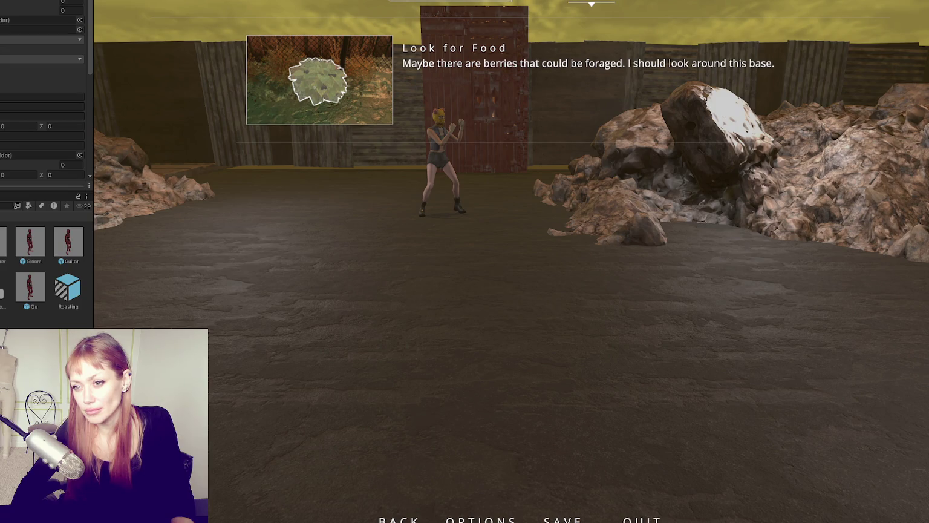
{"action": "key", "text": "ctrl+p"}
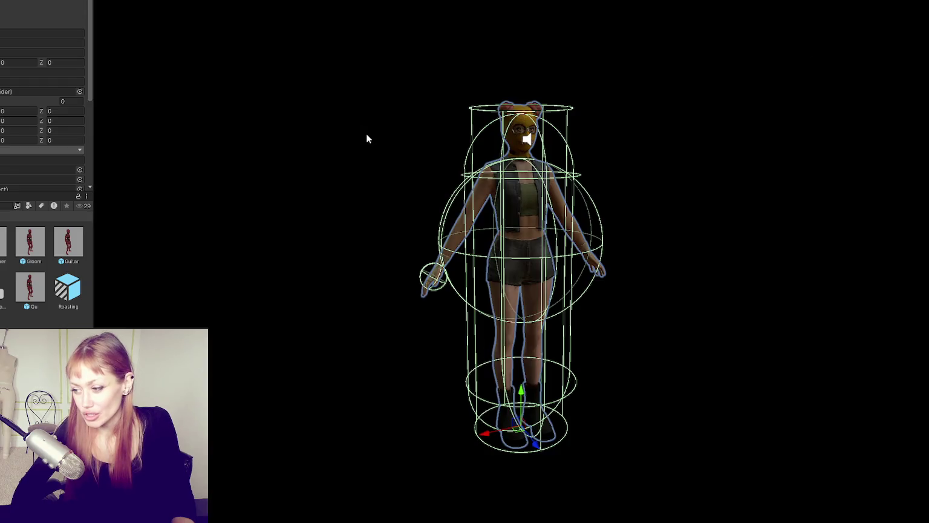
- Adjust the capsule collider's Center Y and Height values, committing 0.97 and 1
{"action": "left_click_drag", "start_coordinate": [535, 180], "coordinate": [461, 121]}
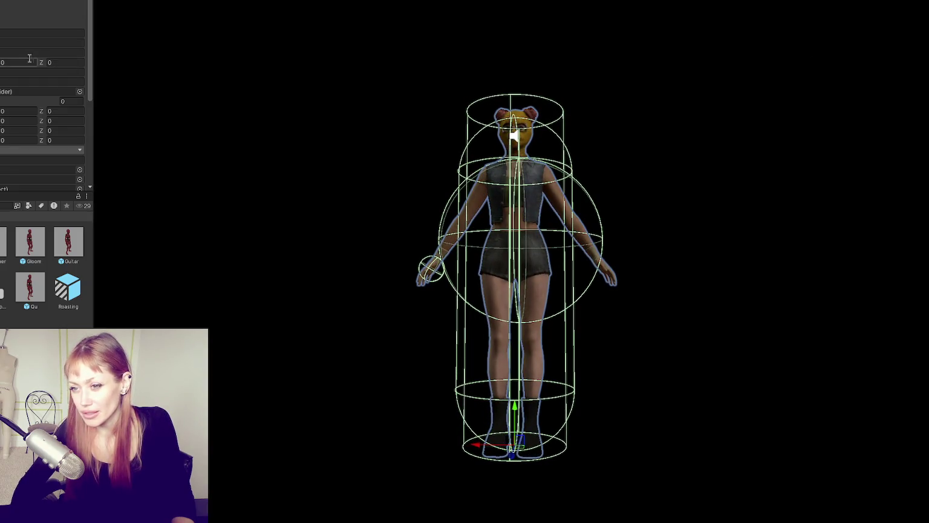
{"action": "scroll", "coordinate": [42, 97], "scroll_direction": "down", "scroll_amount": 5}
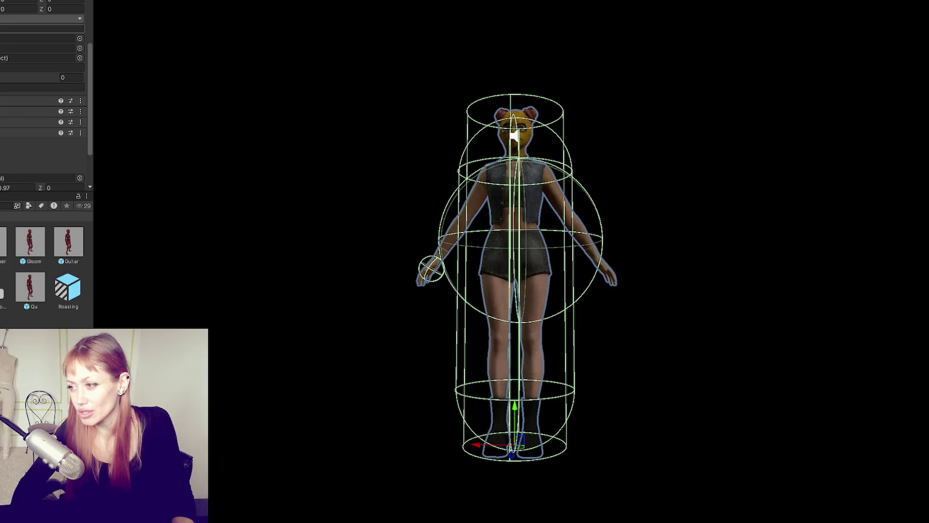
{"action": "scroll", "coordinate": [43, 96], "scroll_direction": "down", "scroll_amount": 3}
{"action": "key", "text": "Return"}
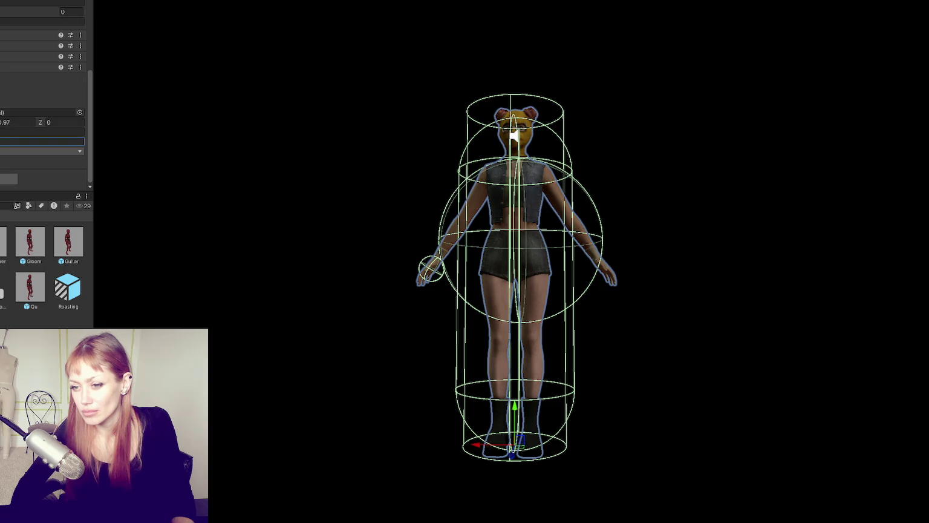
{"action": "left_click", "coordinate": [17, 124]}
{"action": "type", "text": "8"}
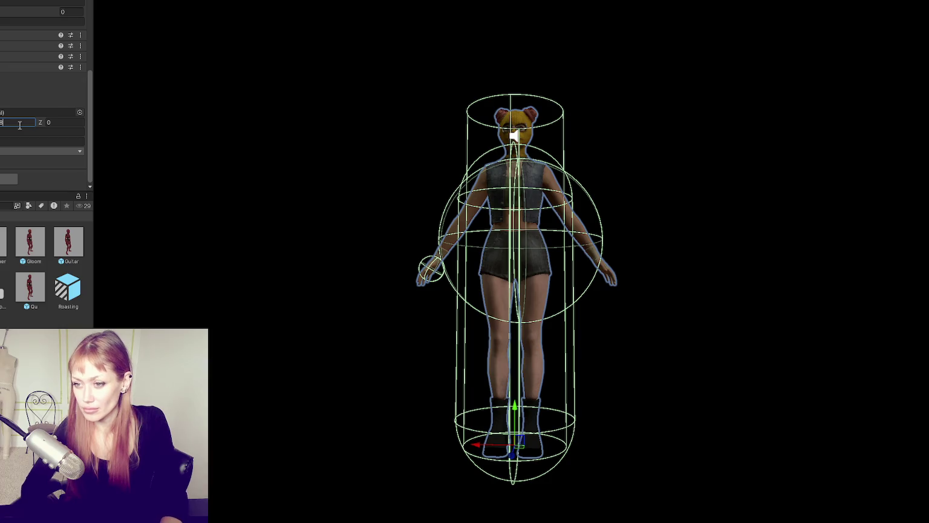
{"action": "key", "text": "BackSpace"}
{"action": "type", "text": "97"}
{"action": "left_click", "coordinate": [1, 138]}
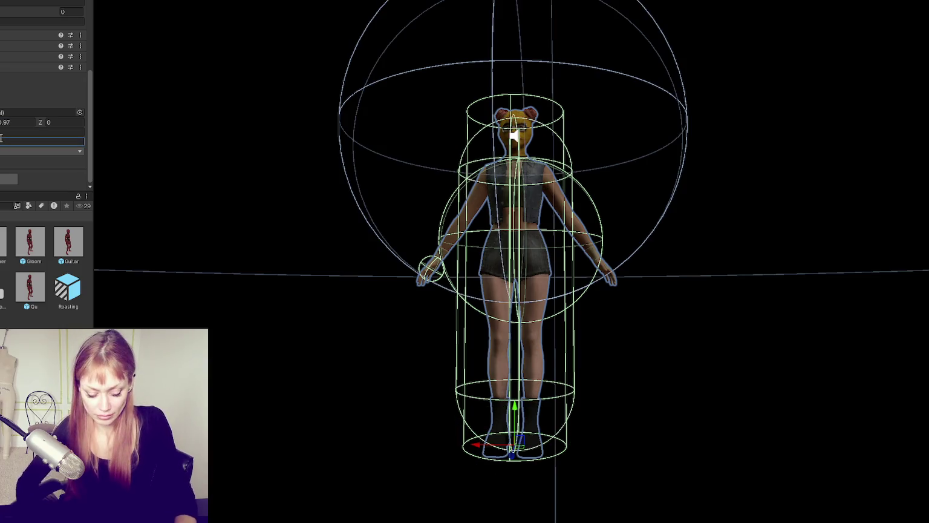
{"action": "type", "text": "1"}
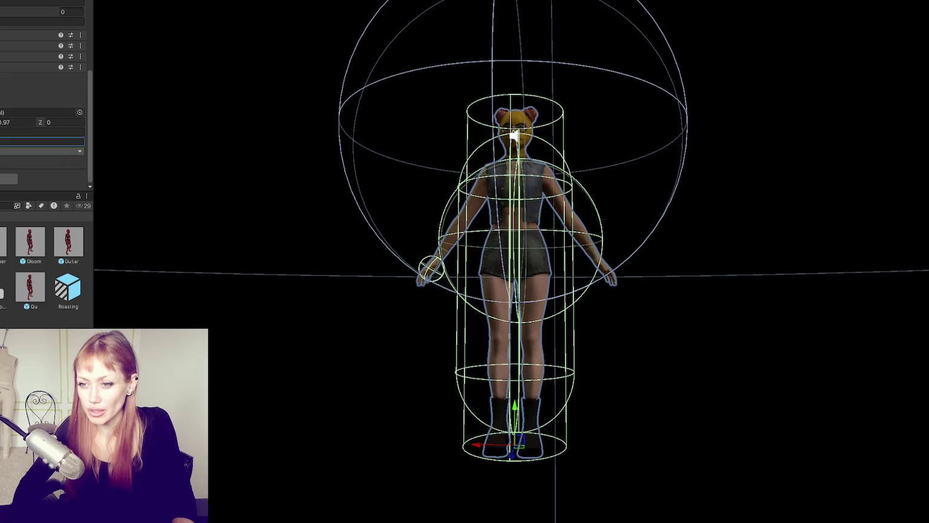
- Set the capsule collider's radius to 0.3 and orbit around the character to check the fit
{"action": "left_click", "coordinate": [42, 131]}
{"action": "type", "text": "0.3"}
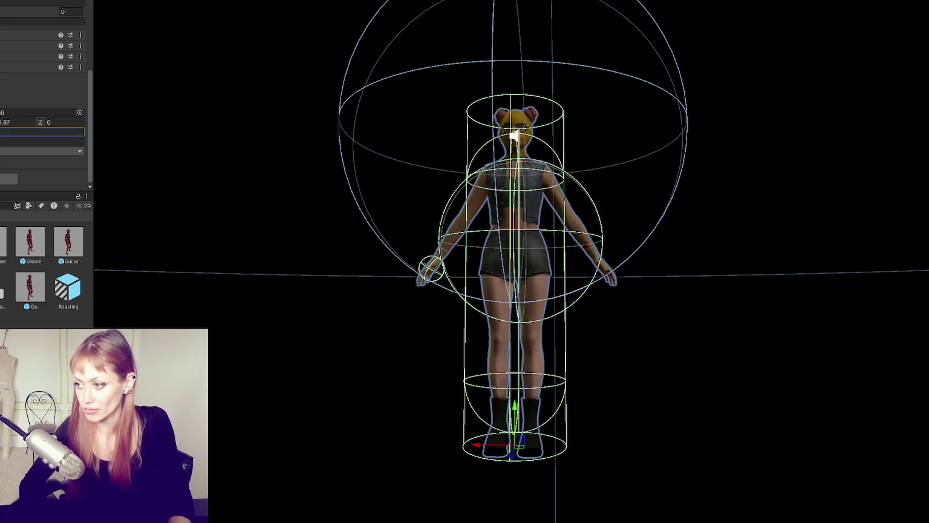
{"action": "mouse_move", "coordinate": [644, 427]}
{"action": "left_mouse_down"}
{"action": "mouse_move", "coordinate": [408, 460]}
{"action": "mouse_move", "coordinate": [200, 444]}
{"action": "left_mouse_up"}
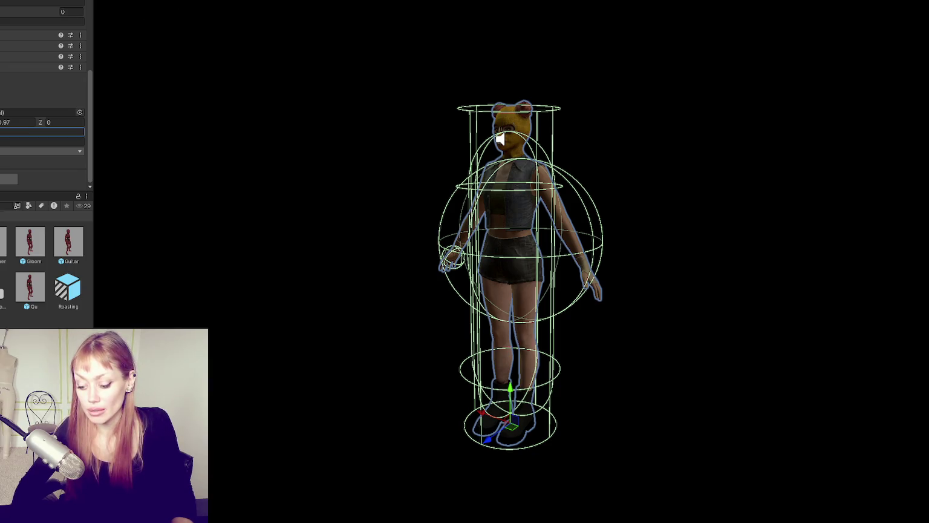
{"action": "scroll", "coordinate": [42, 97], "scroll_direction": "up", "scroll_amount": 3}
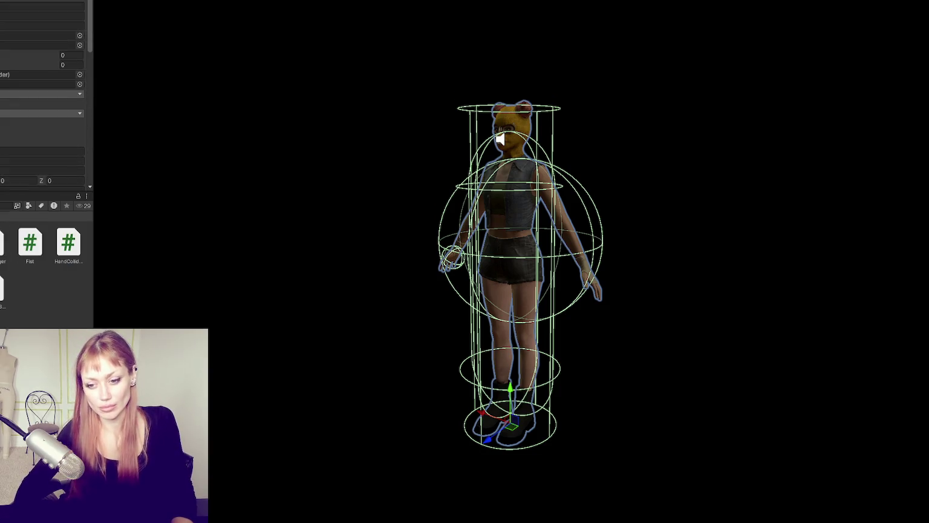
- Enter Play Mode, choosing Ignore on the 'Risk of unwanted modifications' warning
{"action": "key", "text": "ctrl+p"}
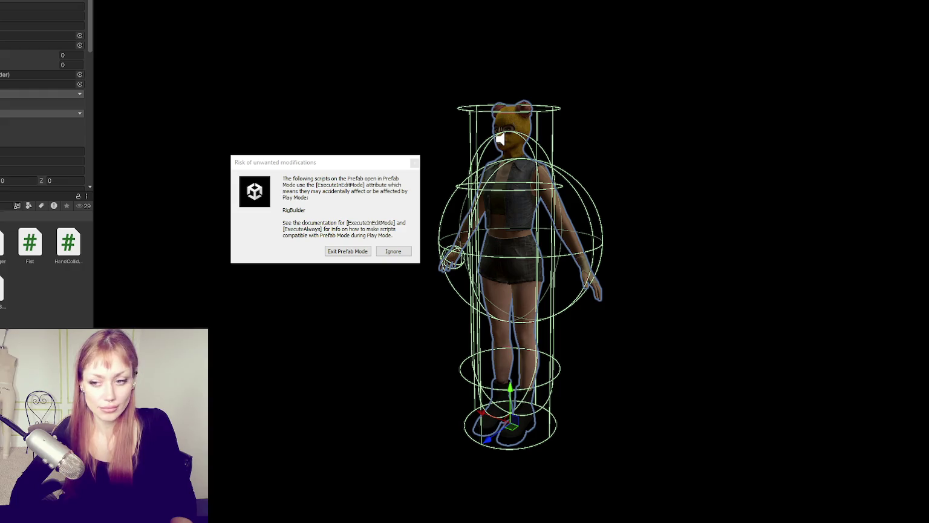
{"action": "left_click", "coordinate": [365, 252]}
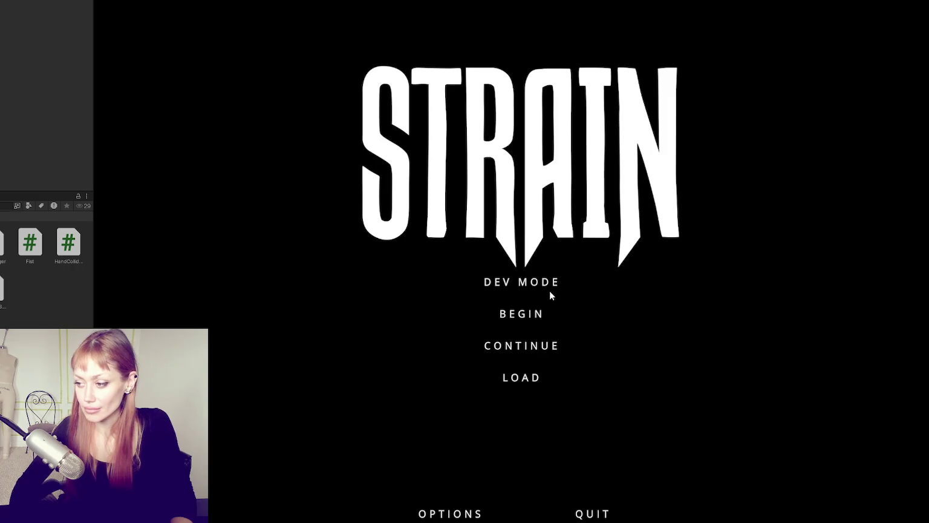
- Choose DEV MODE on the STRAIN title menu to start the game
{"action": "left_click", "coordinate": [546, 287]}
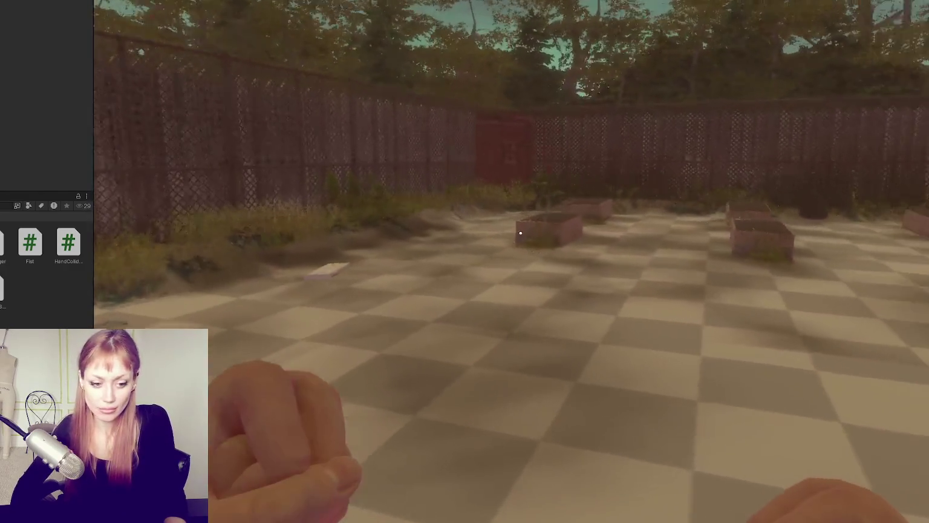
- Walk past the planter boxes to the red door and go through it into the test area
{"action": "key", "text": "w"}
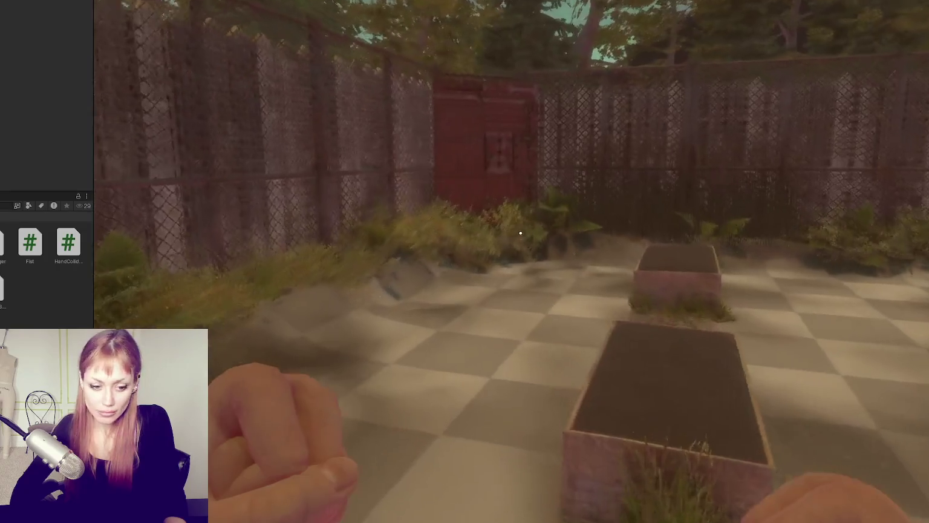
{"action": "key", "text": "w"}
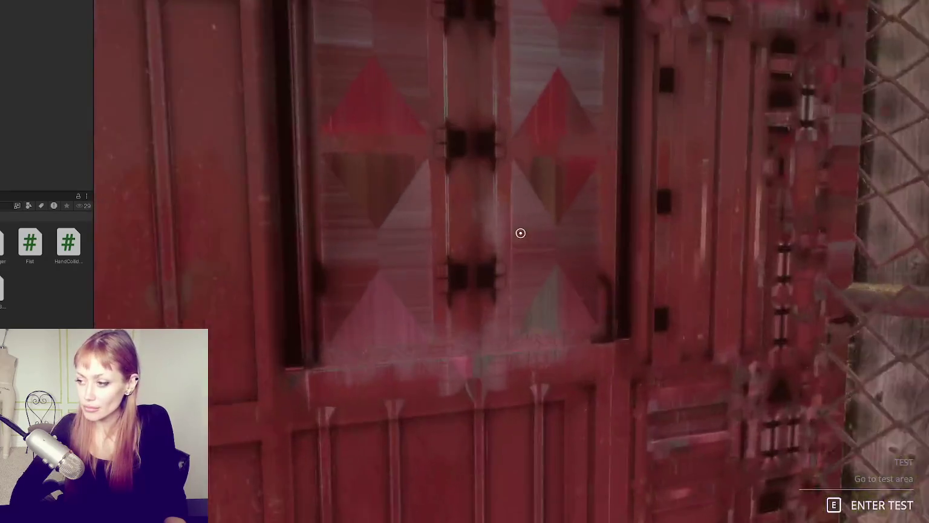
{"action": "key", "text": "e"}
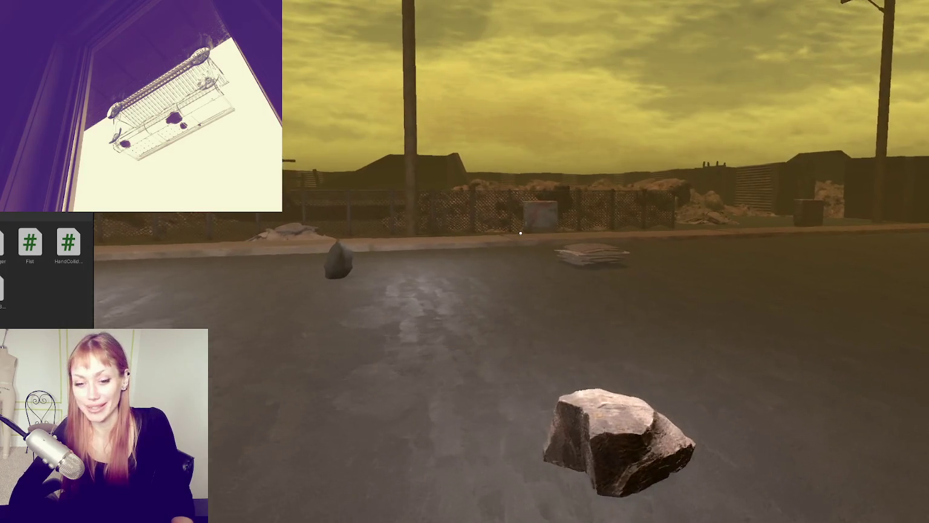
- Toggle the pause menu to show the 'Look for Food' objective, then exit Play Mode
{"action": "key", "text": "Escape"}
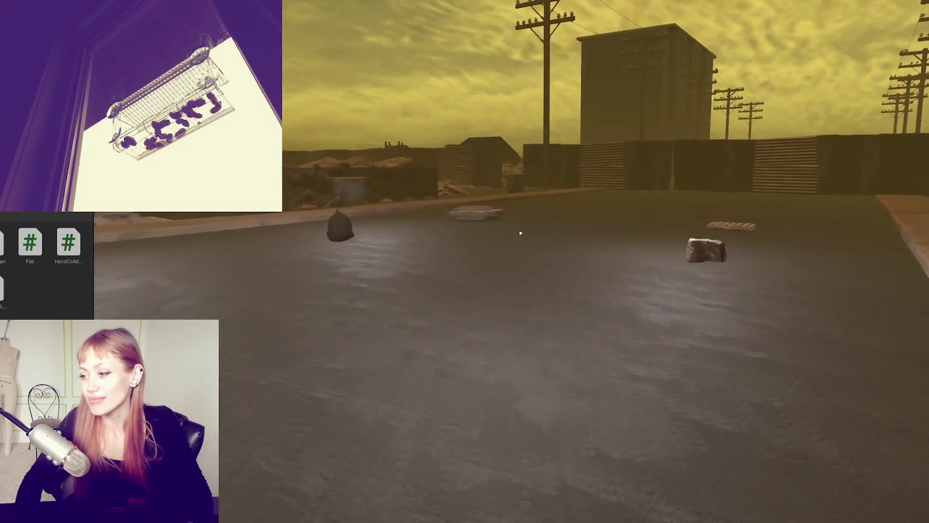
{"action": "key", "text": "Escape"}
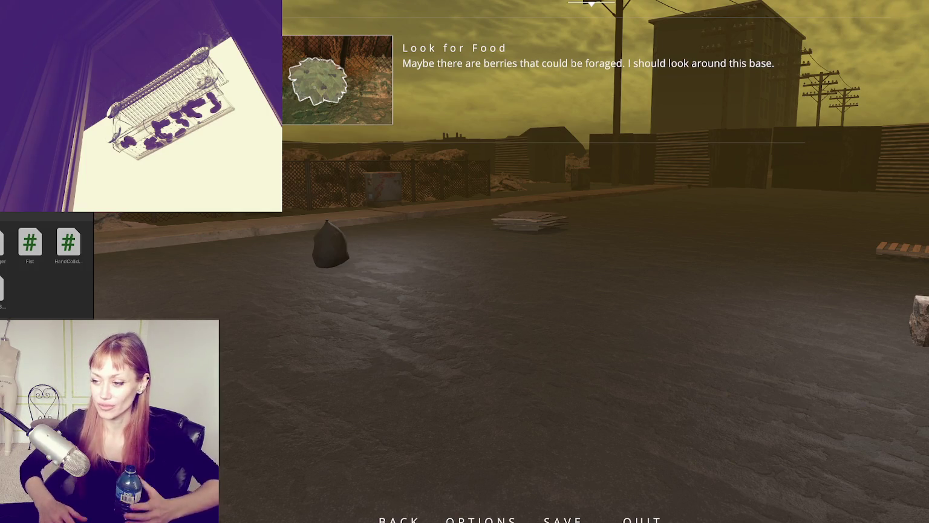
{"action": "key", "text": "Escape"}
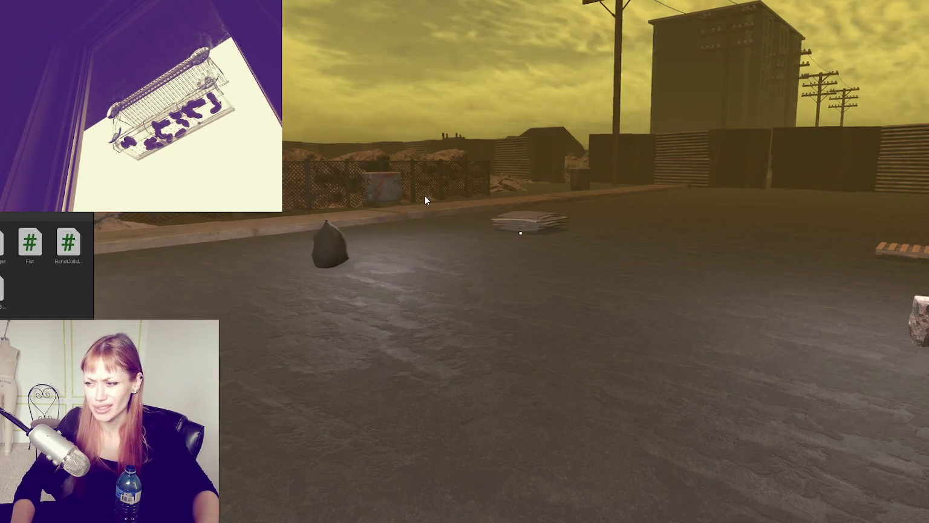
{"action": "key", "text": "Escape"}
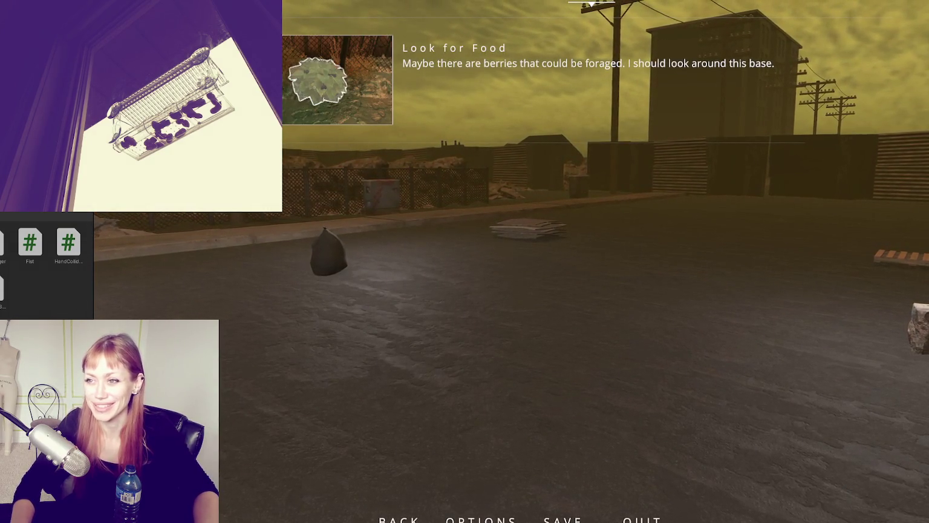
{"action": "key", "text": "ctrl+p"}
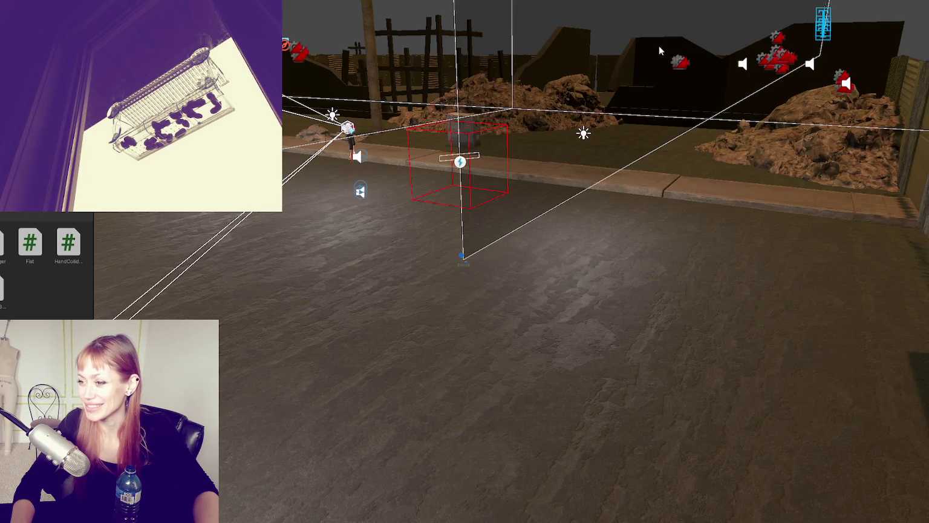
- Orbit over the yard, frame the selected enemy, and open the Enemy C# script from the Project panel
{"action": "left_click_drag", "start_coordinate": [169, 272], "coordinate": [205, 236]}
{"action": "mouse_move", "coordinate": [463, 226]}
{"action": "left_mouse_down"}
{"action": "mouse_move", "coordinate": [456, 311]}
{"action": "mouse_move", "coordinate": [809, 223]}
{"action": "mouse_move", "coordinate": [696, 182]}
{"action": "mouse_move", "coordinate": [660, 157]}
{"action": "mouse_move", "coordinate": [608, 213]}
{"action": "left_mouse_up"}
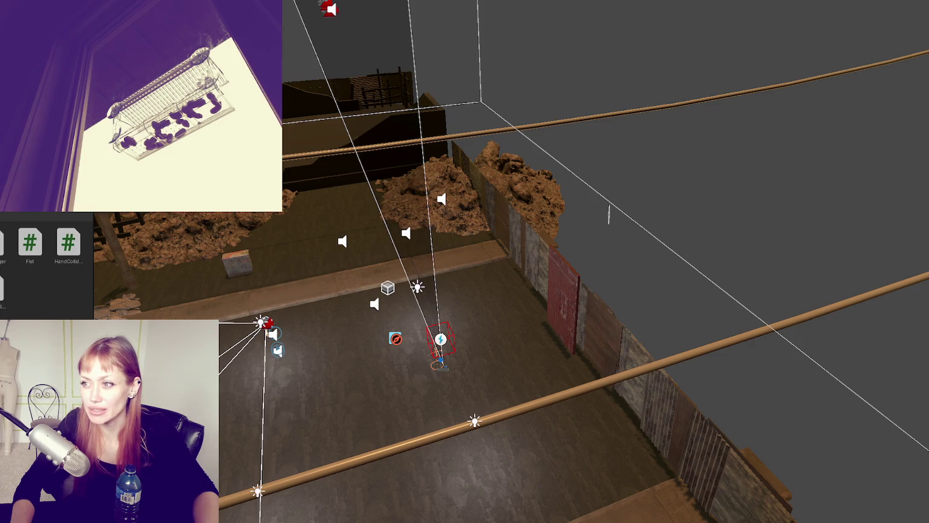
{"action": "key", "text": "f"}
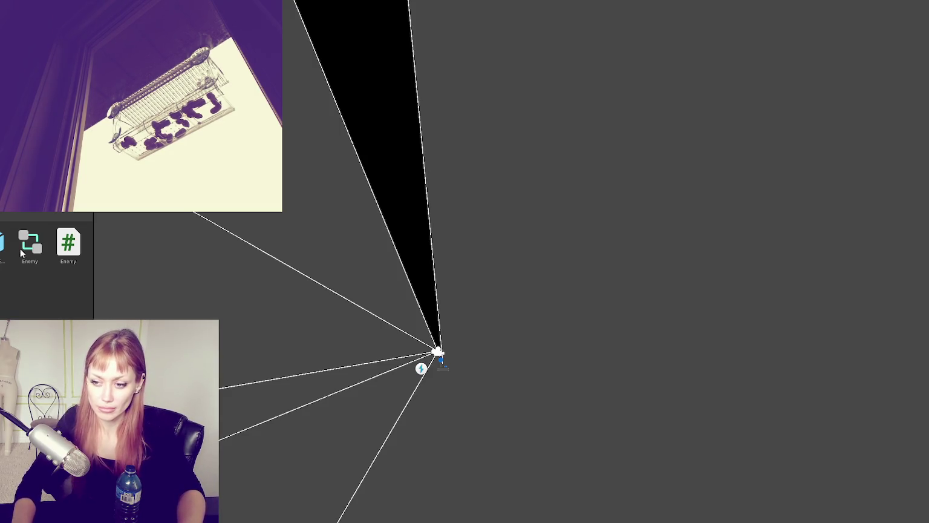
{"action": "left_click", "coordinate": [69, 243]}
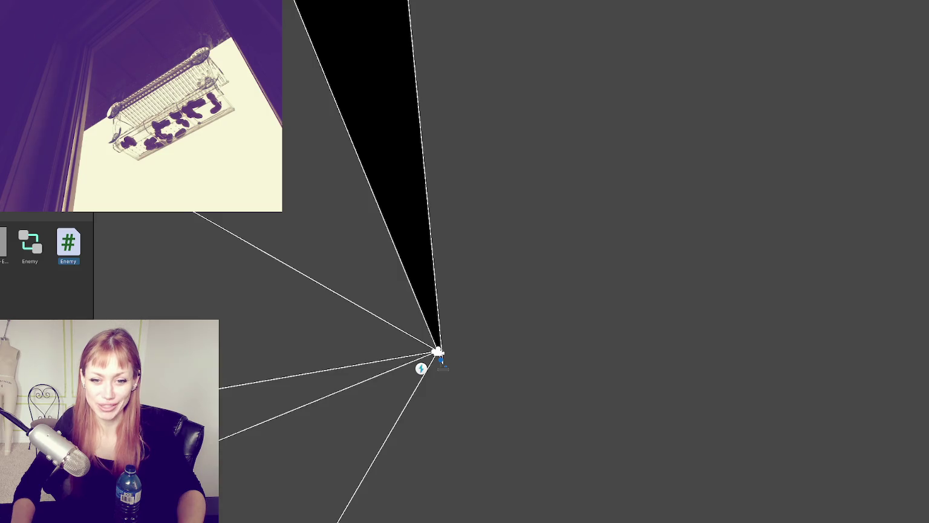
{"action": "double_click", "coordinate": [65, 248]}
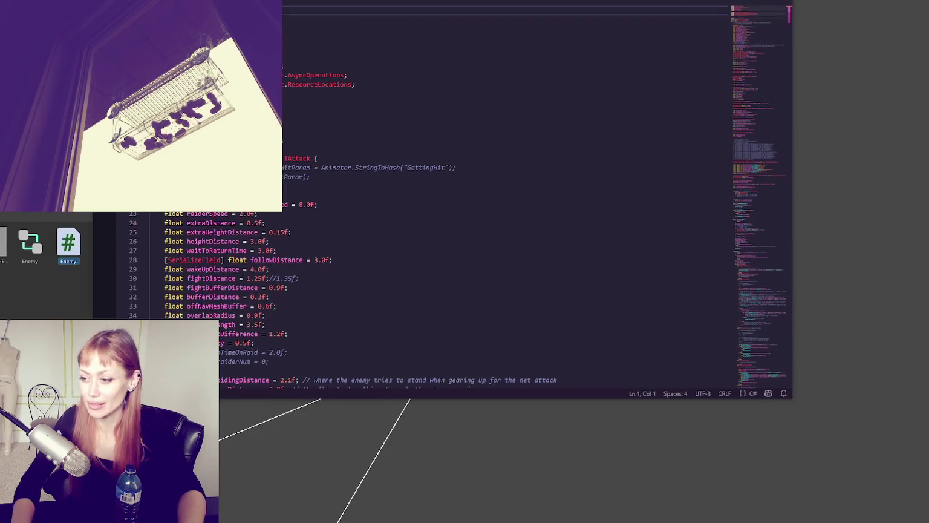
- Search the Enemy script for 'stagger', advance to match 3 of 7, and place the caret at line 417
{"action": "left_click", "coordinate": [516, 232]}
{"action": "key", "text": "ctrl+f"}
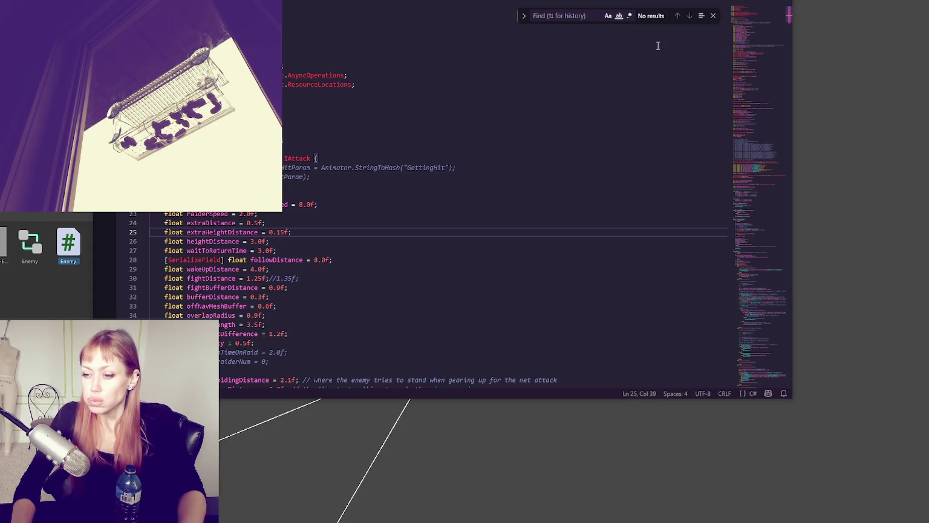
{"action": "type", "text": "stagger"}
{"action": "left_click", "coordinate": [690, 16]}
{"action": "left_click", "coordinate": [690, 16]}
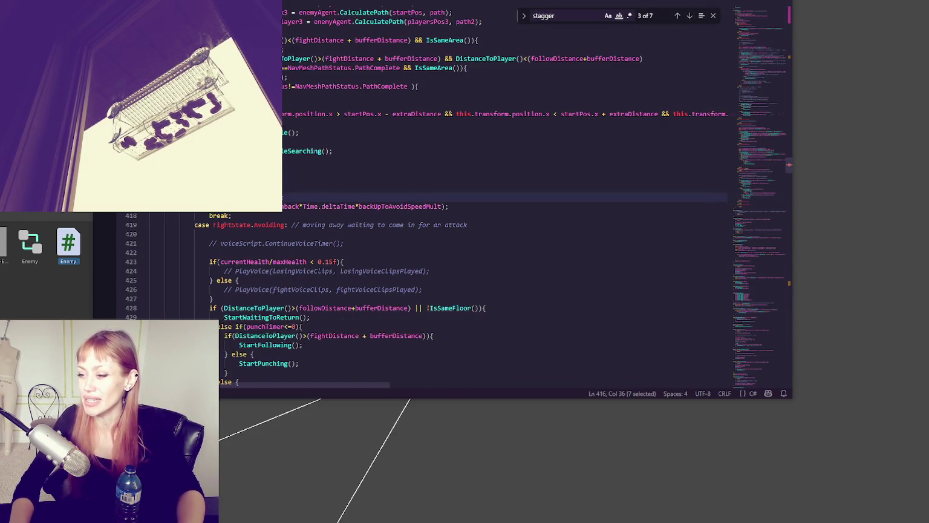
{"action": "double_click", "coordinate": [358, 210]}
{"action": "left_click", "coordinate": [466, 212]}
{"action": "left_click", "coordinate": [557, 211]}
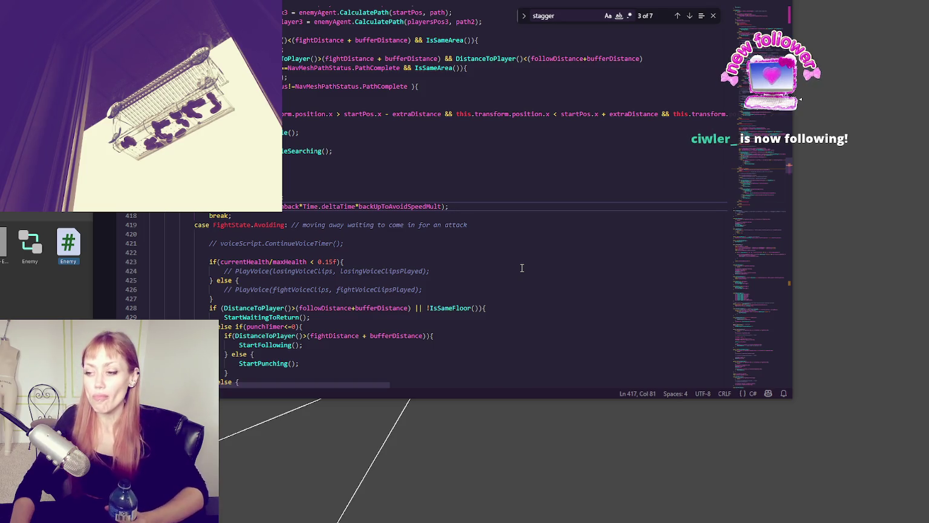
- Scroll up and down through the fight-state switch to review the Avoiding-state logic
{"action": "scroll", "coordinate": [491, 220], "scroll_direction": "down", "scroll_amount": 4}
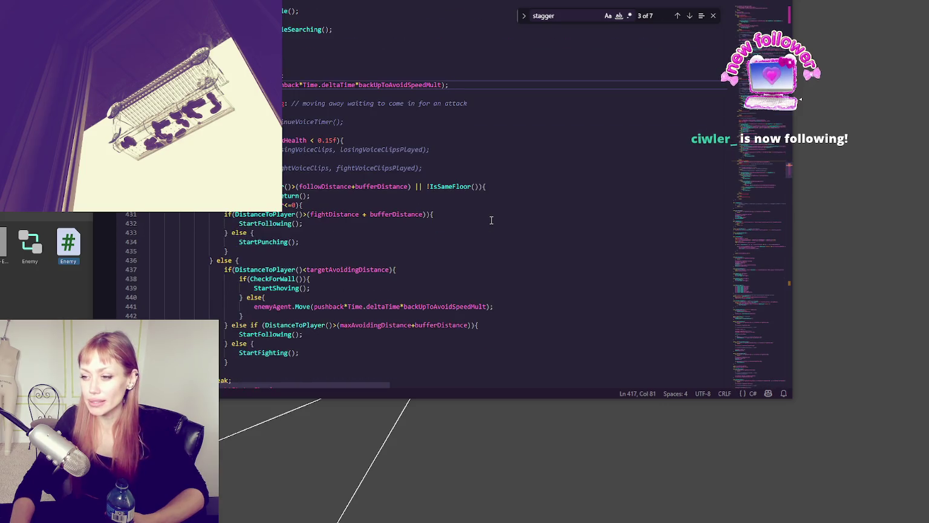
{"action": "scroll", "coordinate": [491, 220], "scroll_direction": "down", "scroll_amount": 5}
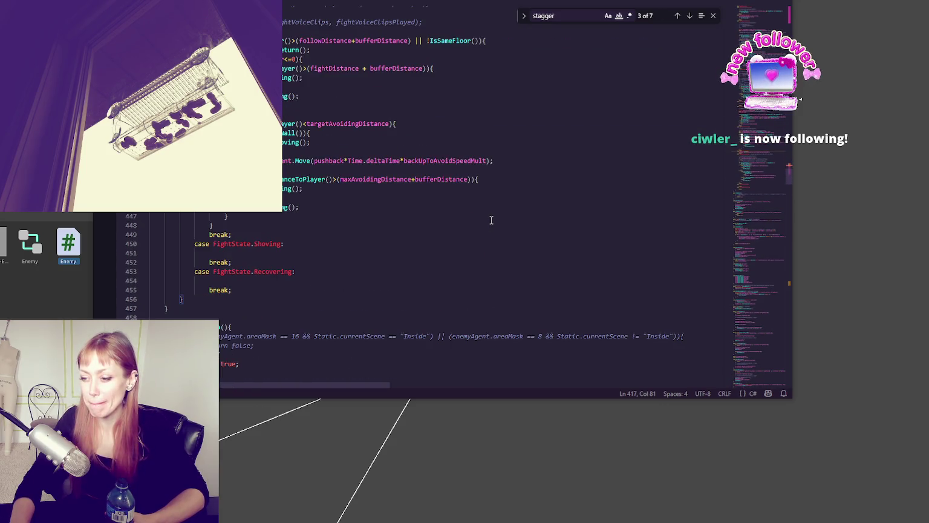
{"action": "scroll", "coordinate": [491, 220], "scroll_direction": "up", "scroll_amount": 15}
{"action": "scroll", "coordinate": [491, 221], "scroll_direction": "up", "scroll_amount": 11}
{"action": "scroll", "coordinate": [491, 220], "scroll_direction": "up", "scroll_amount": 8}
{"action": "scroll", "coordinate": [500, 220], "scroll_direction": "up", "scroll_amount": 3}
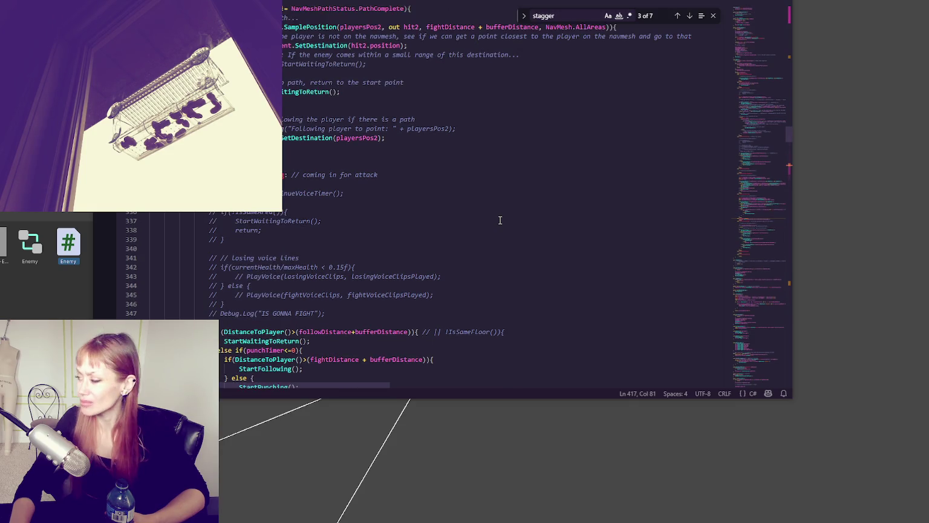
{"action": "scroll", "coordinate": [499, 220], "scroll_direction": "down", "scroll_amount": 1}
{"action": "scroll", "coordinate": [499, 220], "scroll_direction": "down", "scroll_amount": 4}
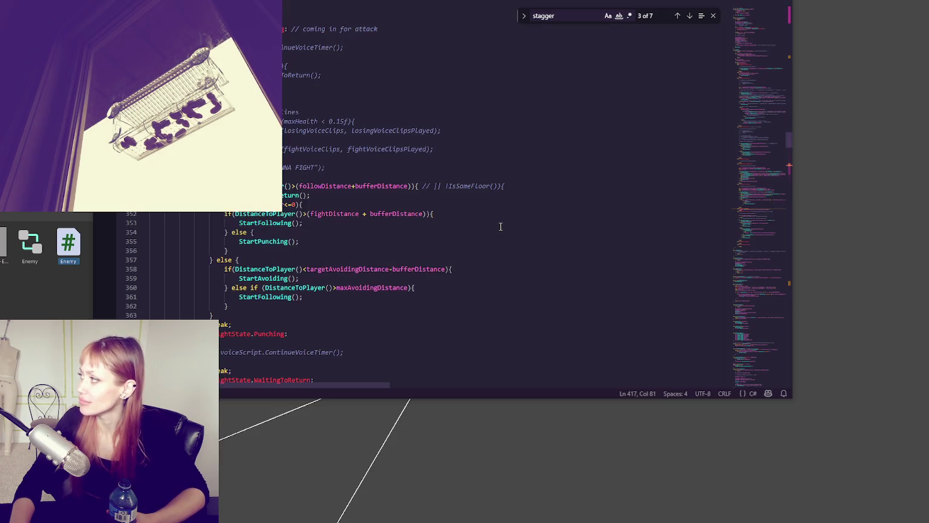
{"action": "scroll", "coordinate": [499, 223], "scroll_direction": "up", "scroll_amount": 5}
{"action": "scroll", "coordinate": [500, 226], "scroll_direction": "up", "scroll_amount": 15}
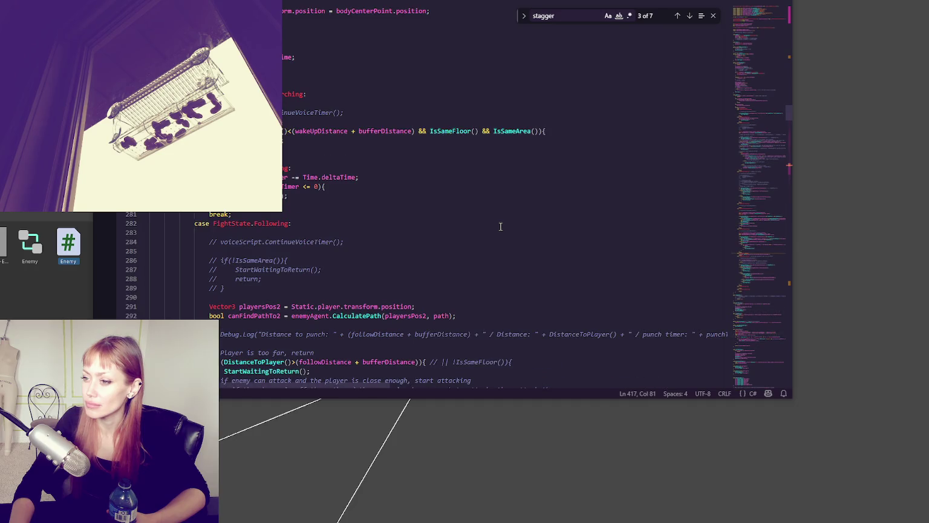
{"action": "scroll", "coordinate": [500, 226], "scroll_direction": "up", "scroll_amount": 4}
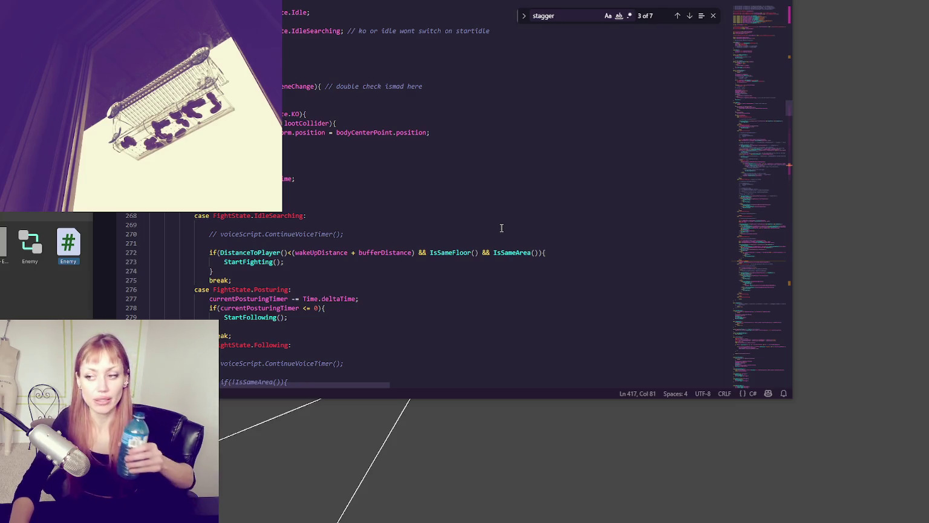
- Scroll down to the FightState.Stagger case and select enemyAgent in its code
{"action": "left_click", "coordinate": [351, 199]}
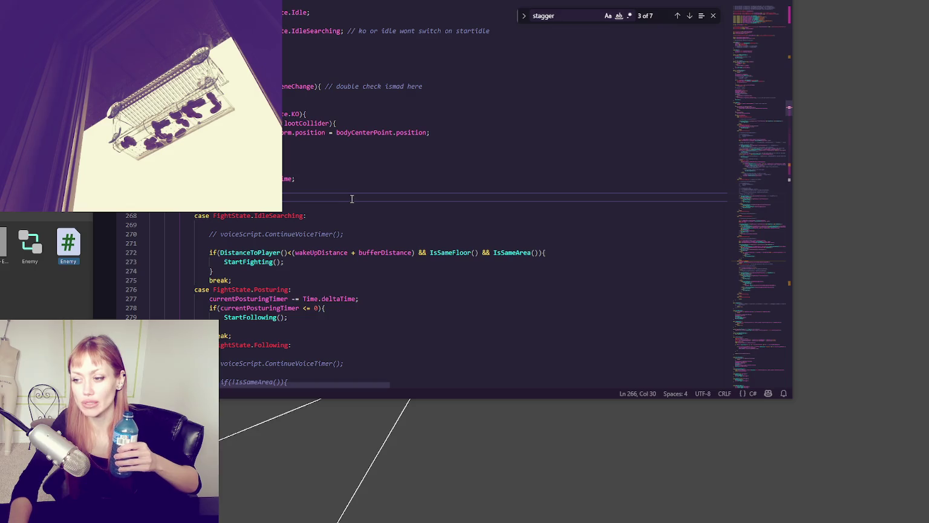
{"action": "scroll", "coordinate": [356, 179], "scroll_direction": "down", "scroll_amount": 20}
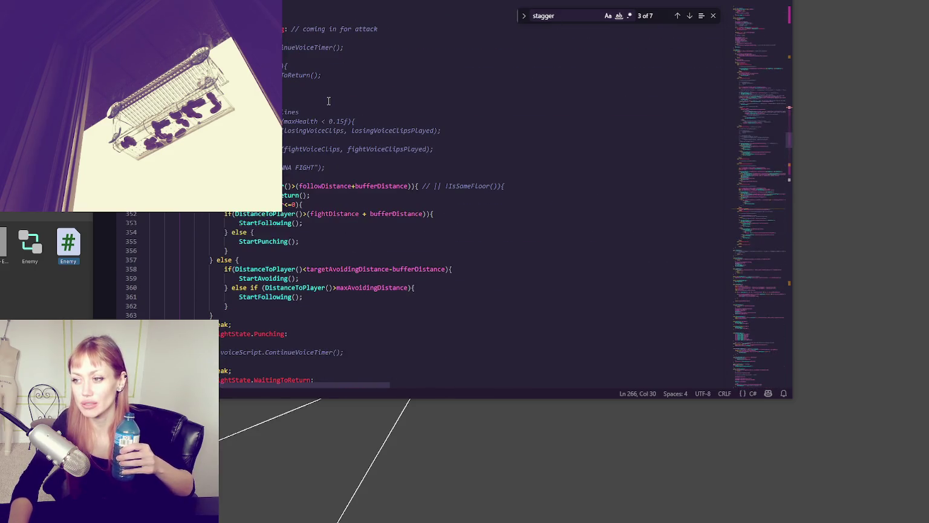
{"action": "scroll", "coordinate": [329, 101], "scroll_direction": "down", "scroll_amount": 15}
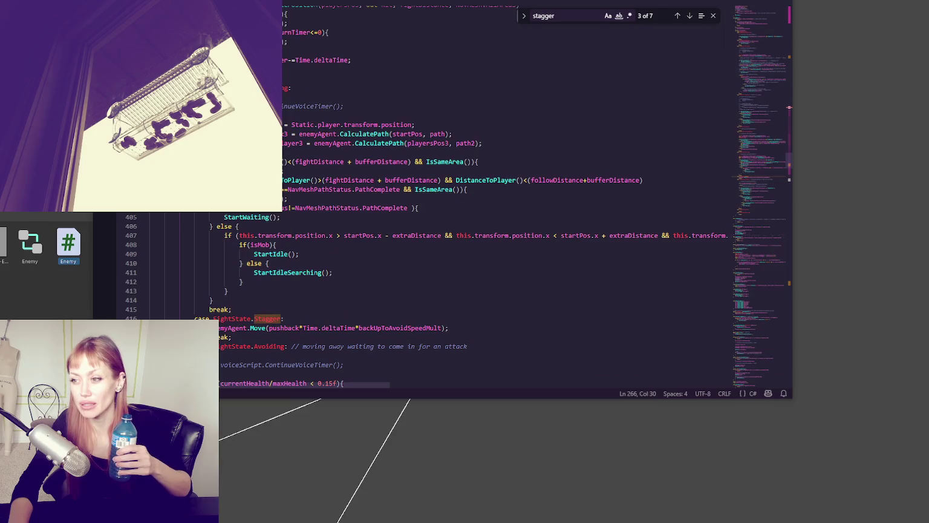
{"action": "scroll", "coordinate": [293, 162], "scroll_direction": "down", "scroll_amount": 5}
{"action": "double_click", "coordinate": [272, 380]}
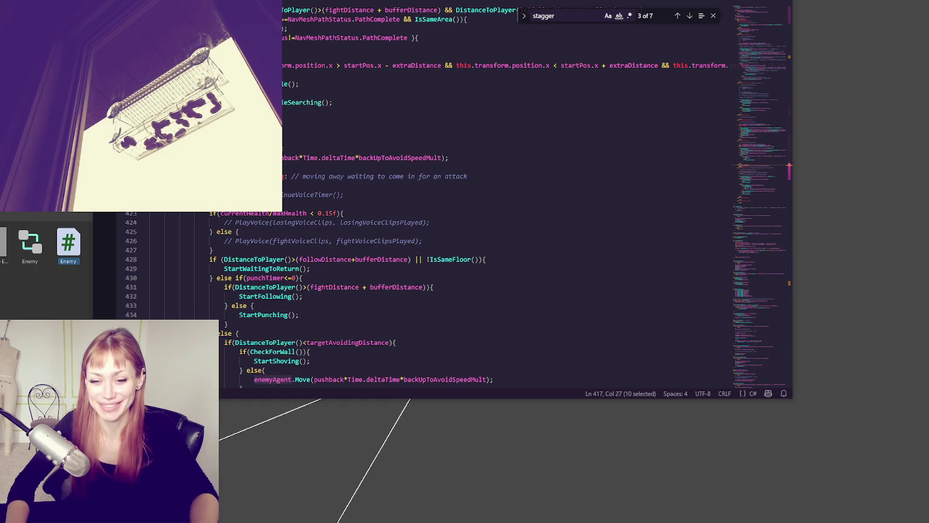
{"action": "left_click", "coordinate": [411, 199]}
{"action": "scroll", "coordinate": [435, 170], "scroll_direction": "down", "scroll_amount": 3}
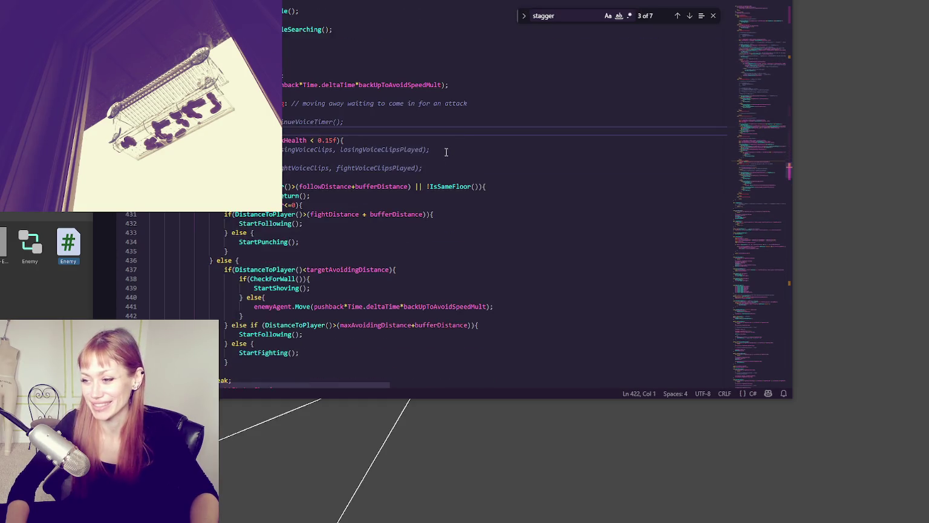
- Search the script for 'stagger' to jump to match 4 of 7
{"action": "left_click", "coordinate": [467, 121]}
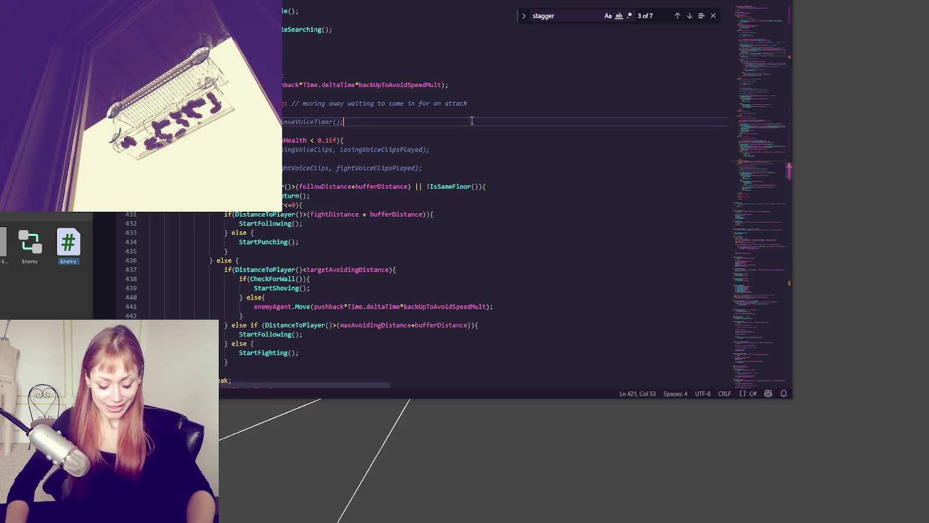
{"action": "double_click", "coordinate": [572, 20]}
{"action": "type", "text": "start"}
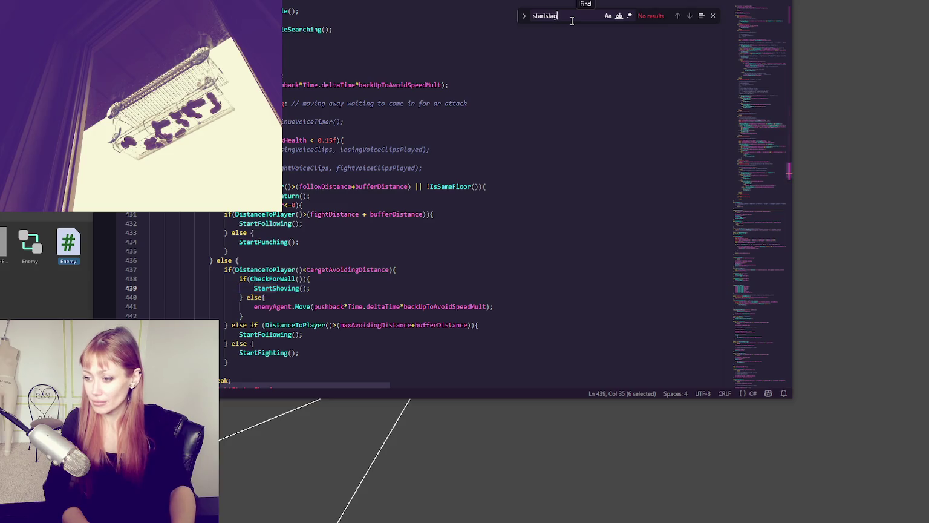
{"action": "key", "text": "BackSpace"}
{"action": "type", "text": "gger"}
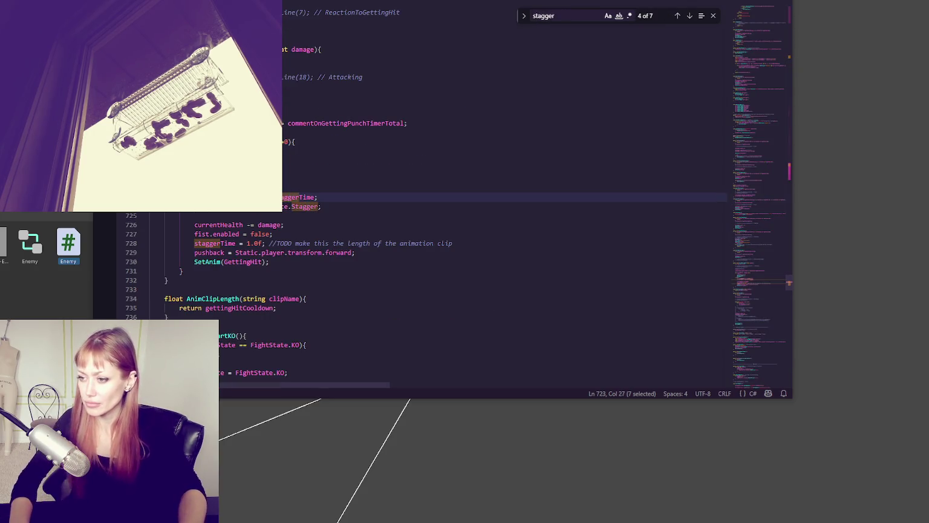
{"action": "left_click", "coordinate": [150, 40]}
- Inspect the stagger code on lines 707–730: stagger time, Stagger state and the clip-length TODO
{"action": "double_click", "coordinate": [218, 49]}
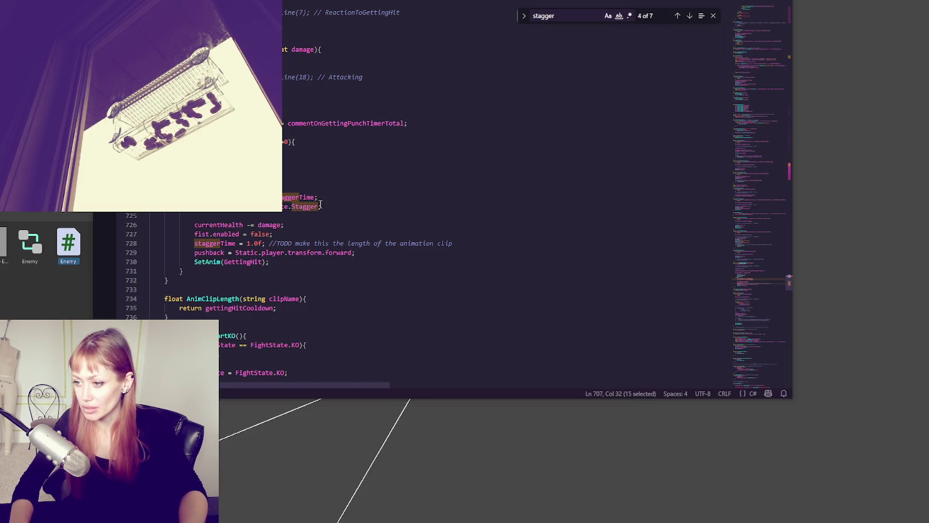
{"action": "left_click_drag", "start_coordinate": [194, 207], "coordinate": [239, 206]}
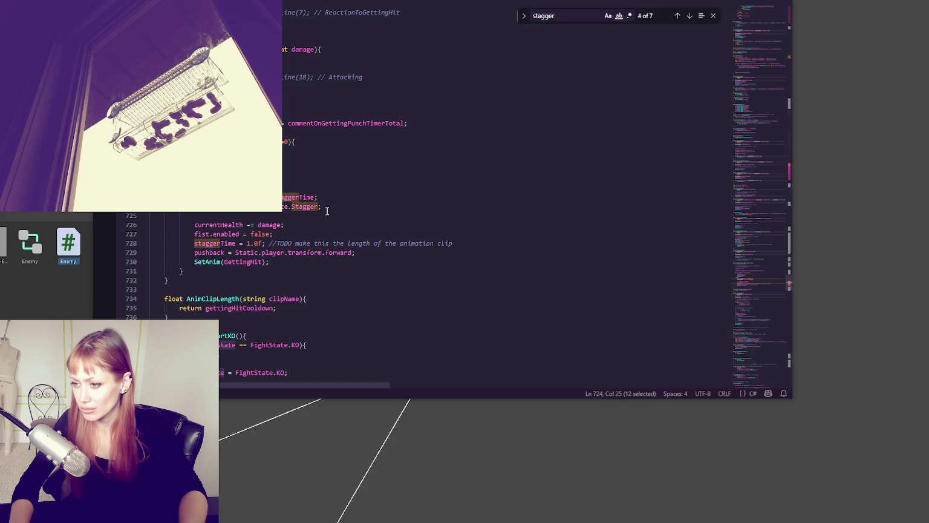
{"action": "double_click", "coordinate": [308, 198]}
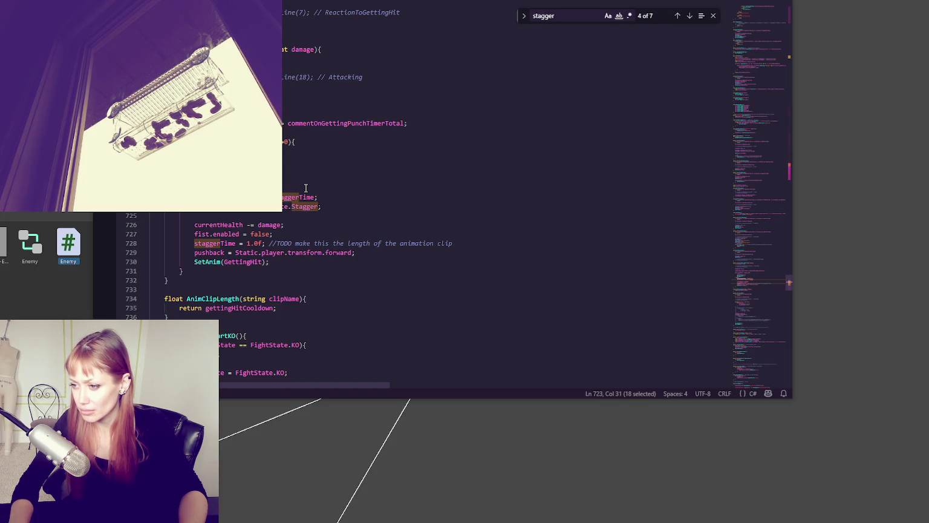
{"action": "double_click", "coordinate": [304, 206]}
{"action": "left_click_drag", "start_coordinate": [278, 243], "coordinate": [464, 244]}
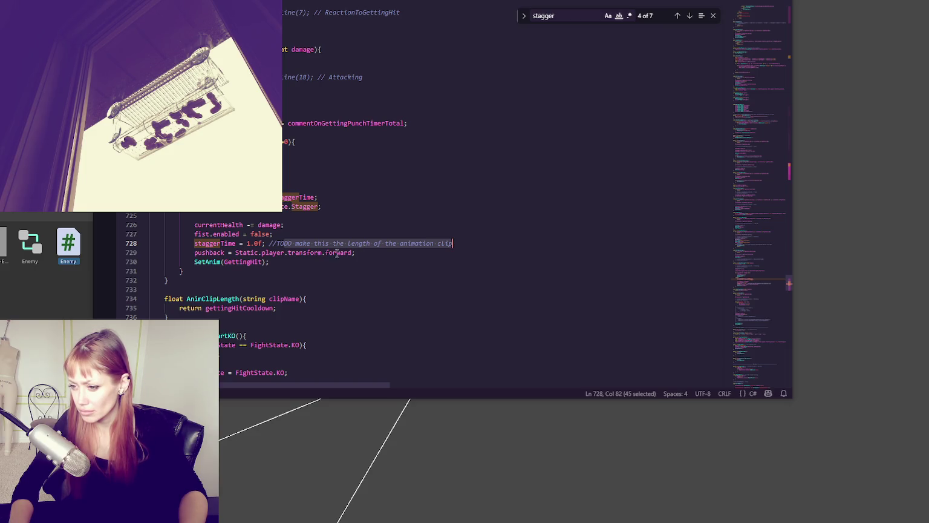
{"action": "double_click", "coordinate": [236, 262]}
- Examine the SetAnim GettingHit call on line 730, then return to Unity
{"action": "key", "text": "Home"}
{"action": "key", "text": "ctrl+shift+Right"}
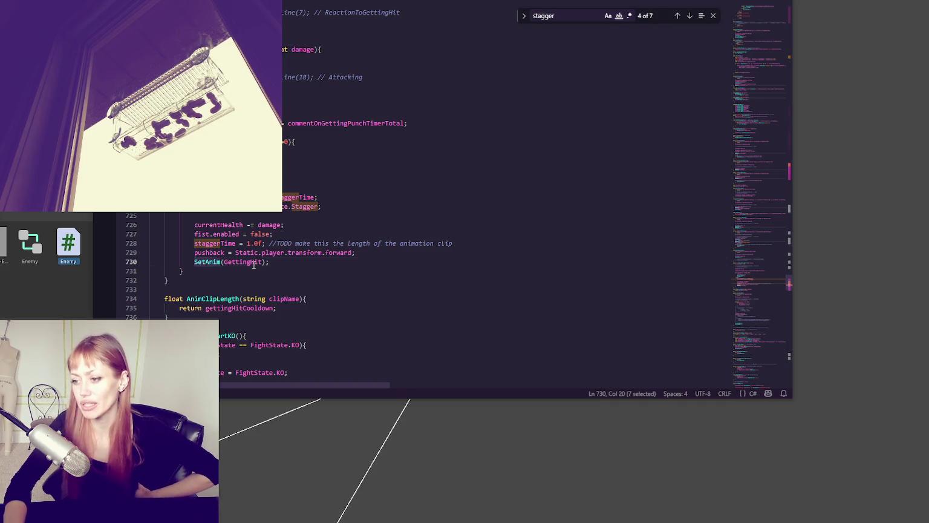
{"action": "key", "text": "Right"}
{"action": "key", "text": "ctrl+Right"}
{"action": "key", "text": "ctrl+shift+Left"}
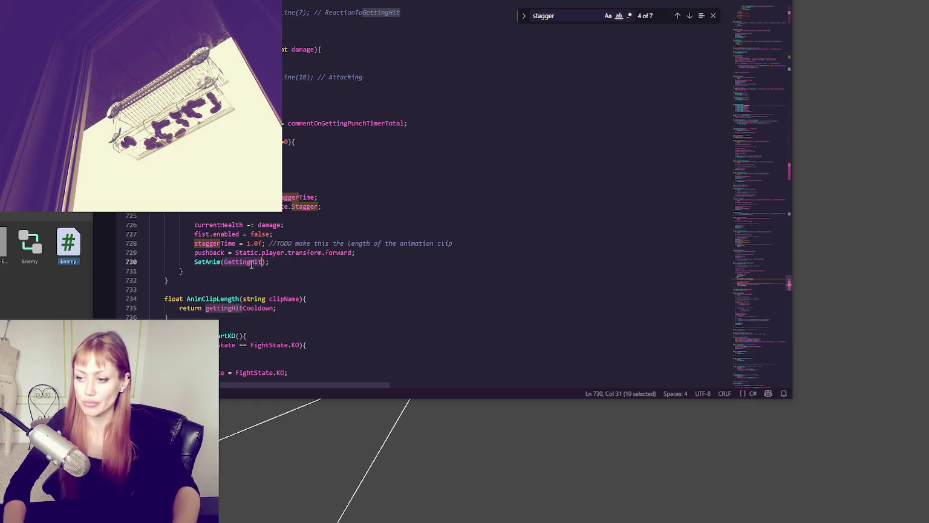
{"action": "key", "text": "alt+Tab"}
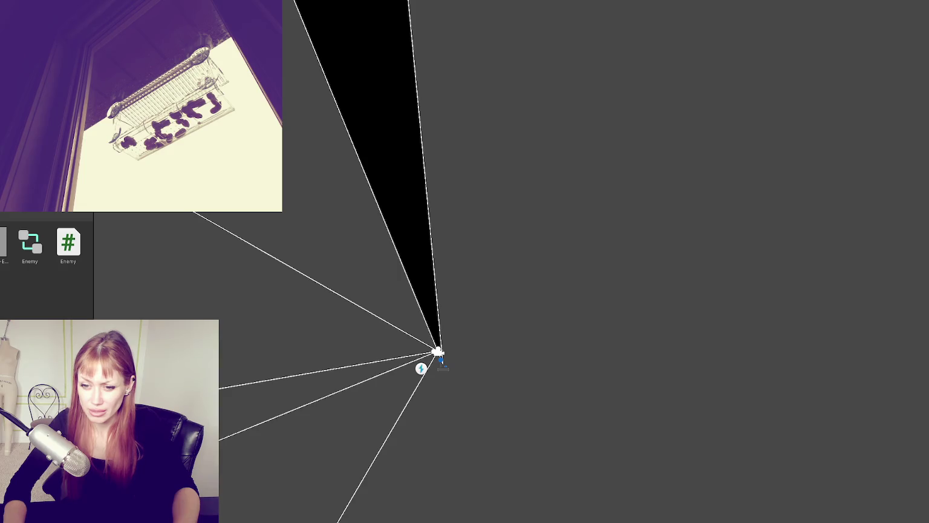
- Browse an NPC controller's graph, then open the Enemy controller showing Any State links to GetHit, KO, Punching
{"action": "scroll", "coordinate": [46, 266], "scroll_direction": "up", "scroll_amount": 2}
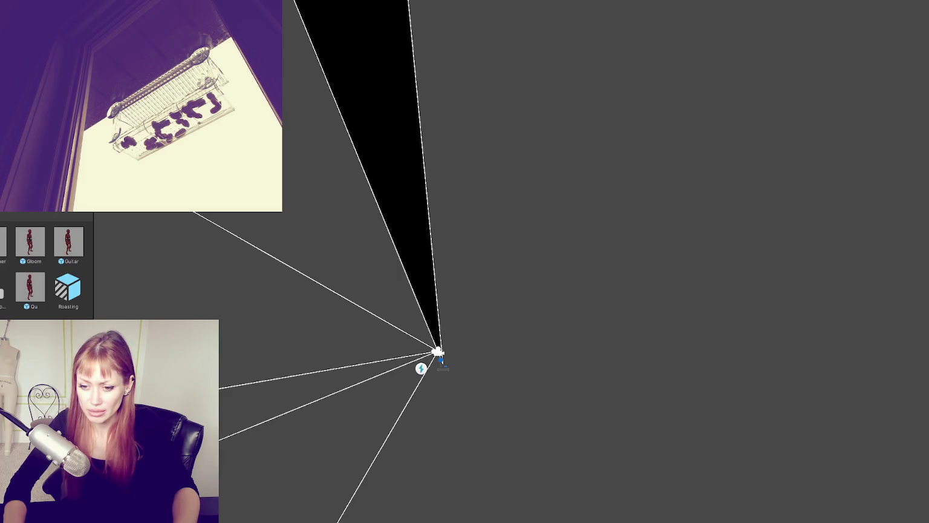
{"action": "left_click", "coordinate": [2, 294]}
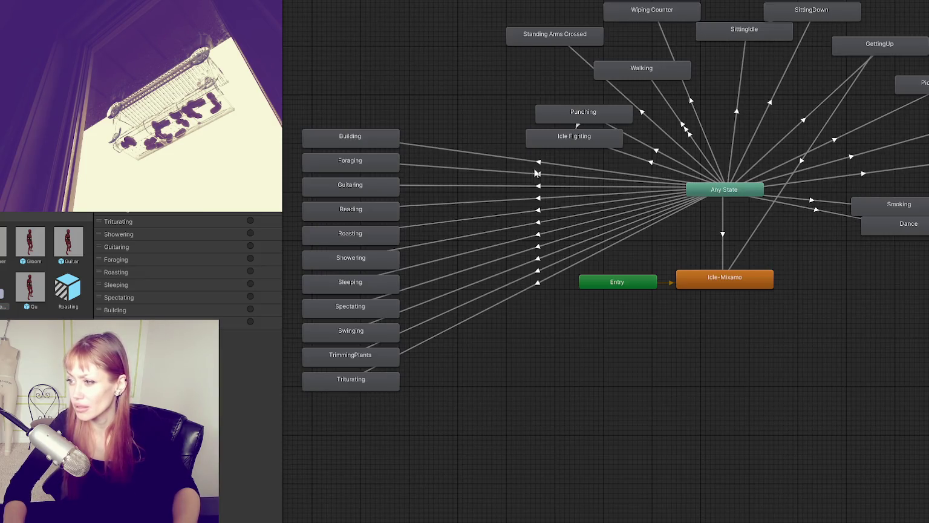
{"action": "left_click_drag", "start_coordinate": [516, 156], "coordinate": [554, 137]}
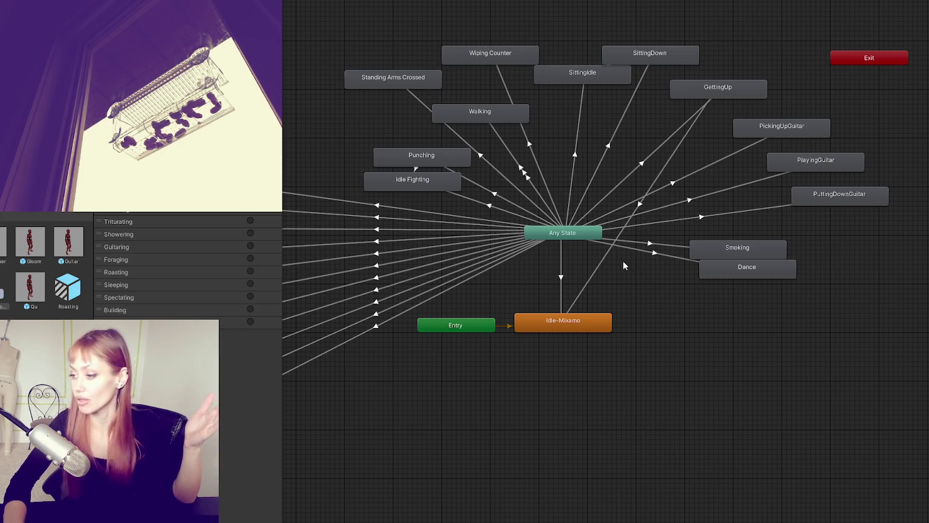
{"action": "right_click", "coordinate": [666, 307]}
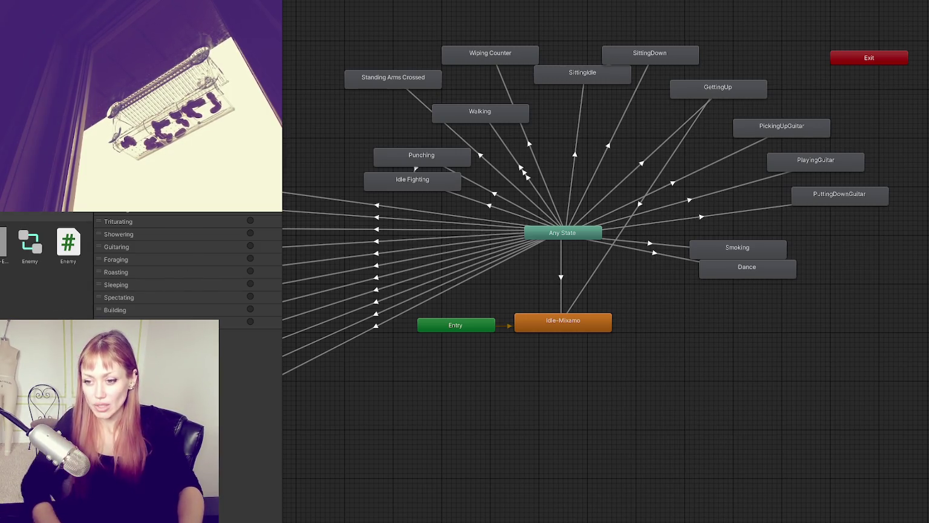
{"action": "left_click", "coordinate": [26, 241]}
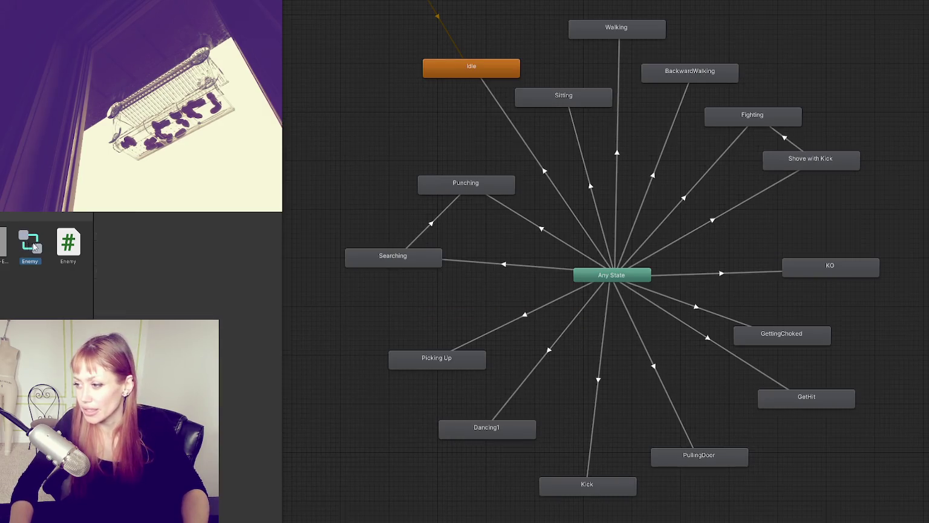
{"action": "mouse_move", "coordinate": [454, 233]}
{"action": "left_mouse_down"}
{"action": "mouse_move", "coordinate": [413, 133]}
{"action": "mouse_move", "coordinate": [415, 158]}
{"action": "left_mouse_up"}
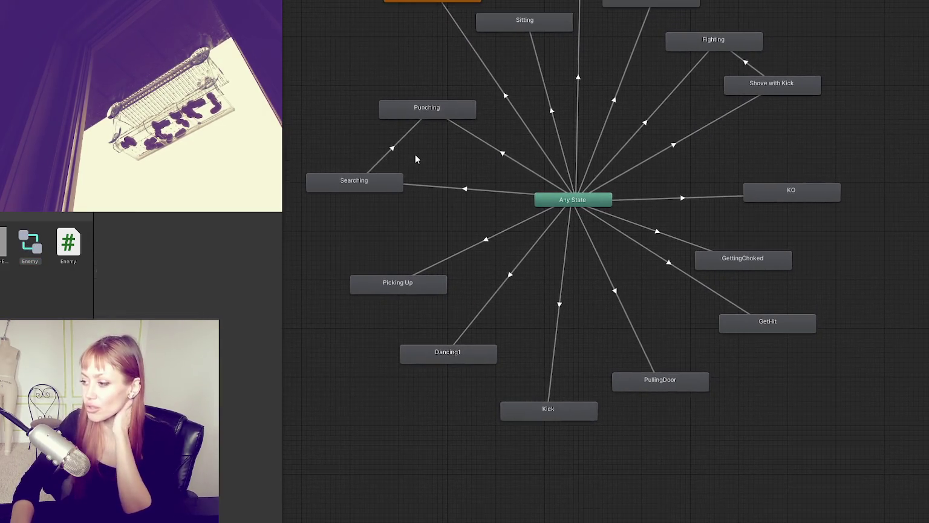
{"action": "left_click_drag", "start_coordinate": [597, 80], "coordinate": [608, 134]}
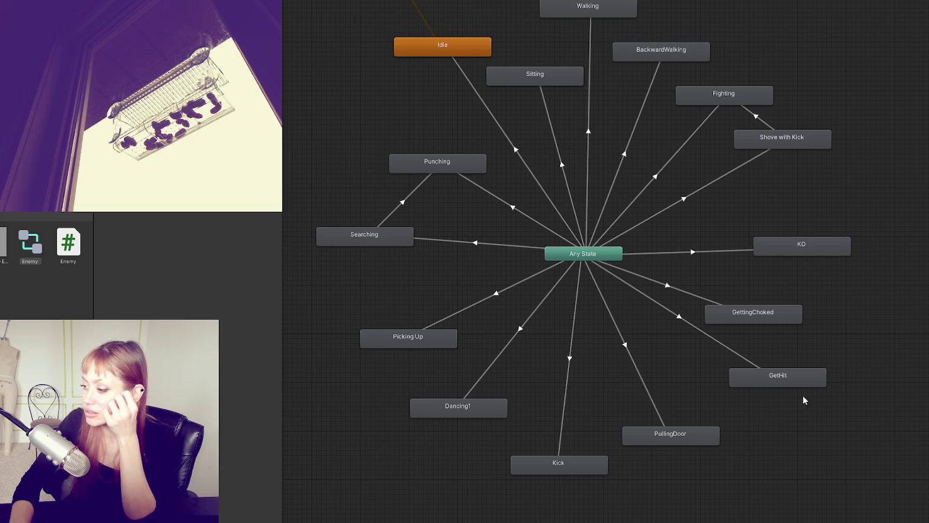
{"action": "left_click", "coordinate": [790, 372]}
{"action": "left_click", "coordinate": [727, 352]}
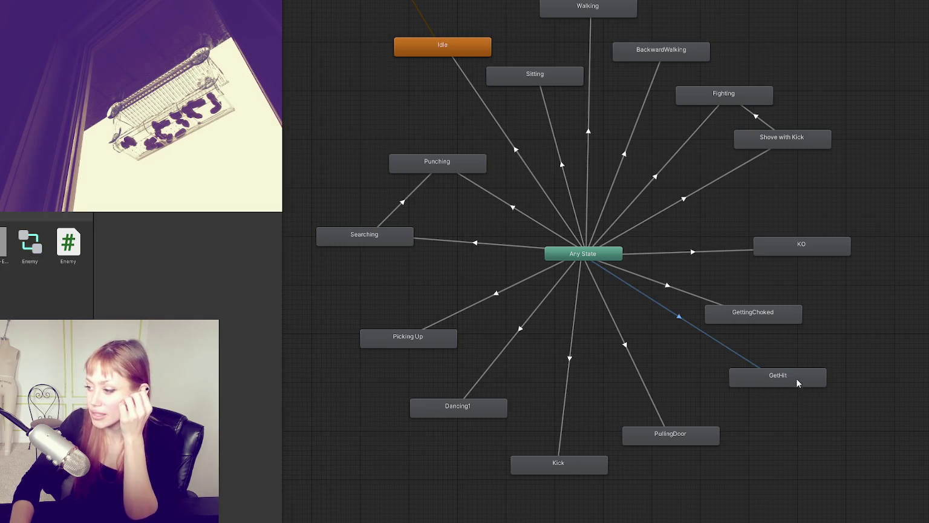
{"action": "left_click", "coordinate": [796, 378]}
{"action": "left_click", "coordinate": [703, 343]}
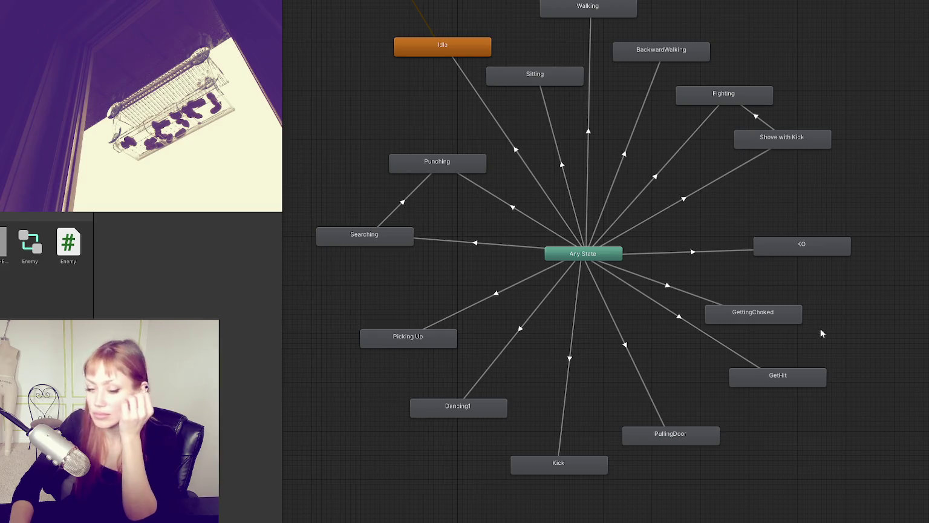
{"action": "left_click", "coordinate": [799, 379]}
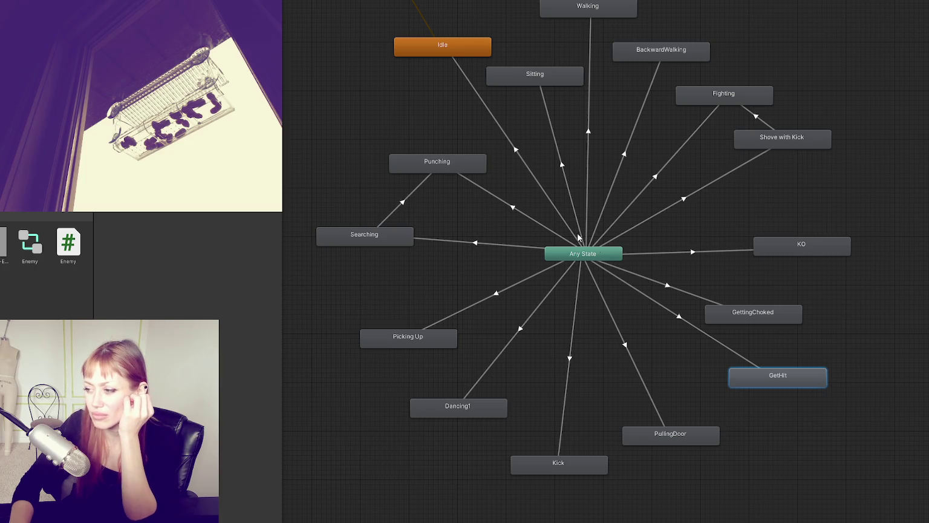
{"action": "left_click", "coordinate": [656, 304]}
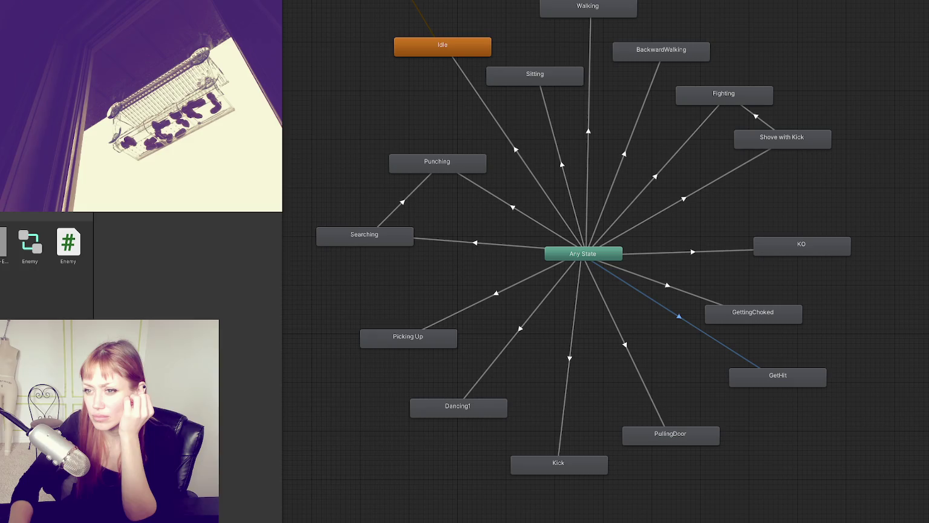
{"action": "left_click", "coordinate": [762, 376]}
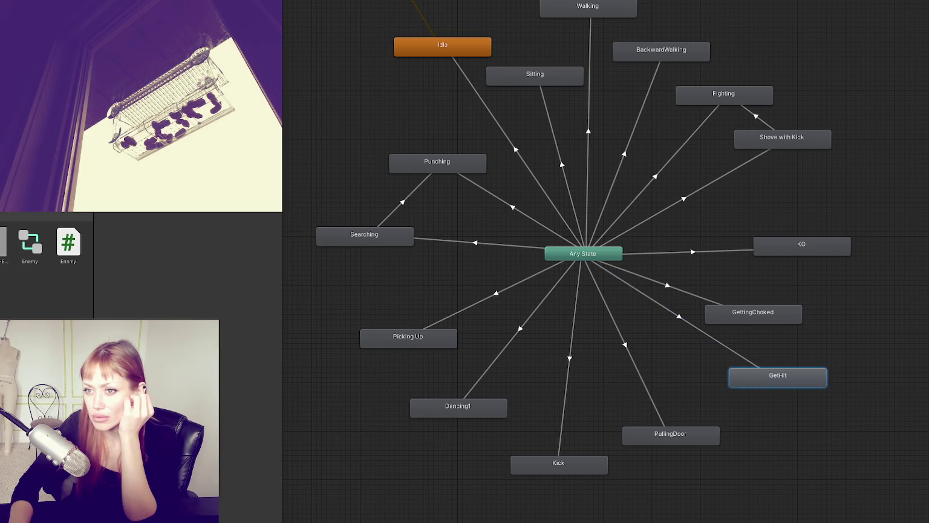
{"action": "scroll", "coordinate": [45, 266], "scroll_direction": "down", "scroll_amount": 3}
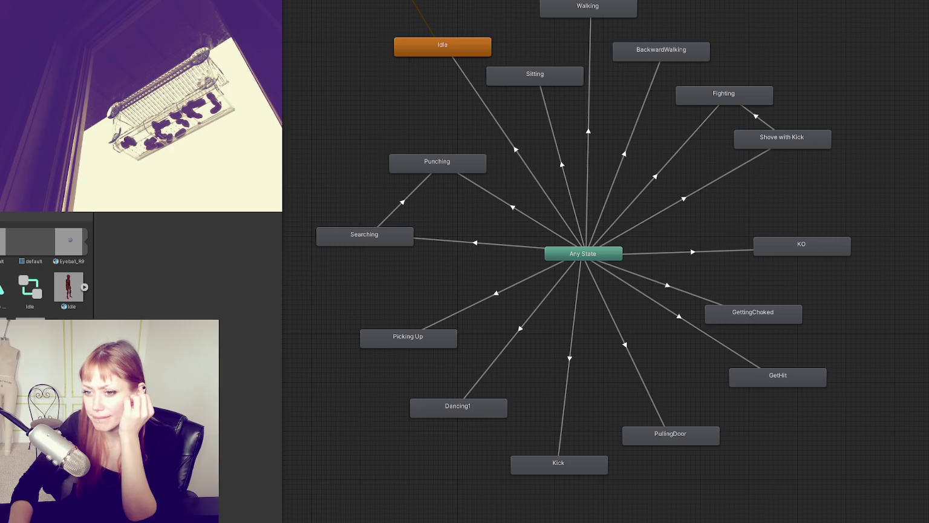
{"action": "scroll", "coordinate": [44, 266], "scroll_direction": "down", "scroll_amount": 3}
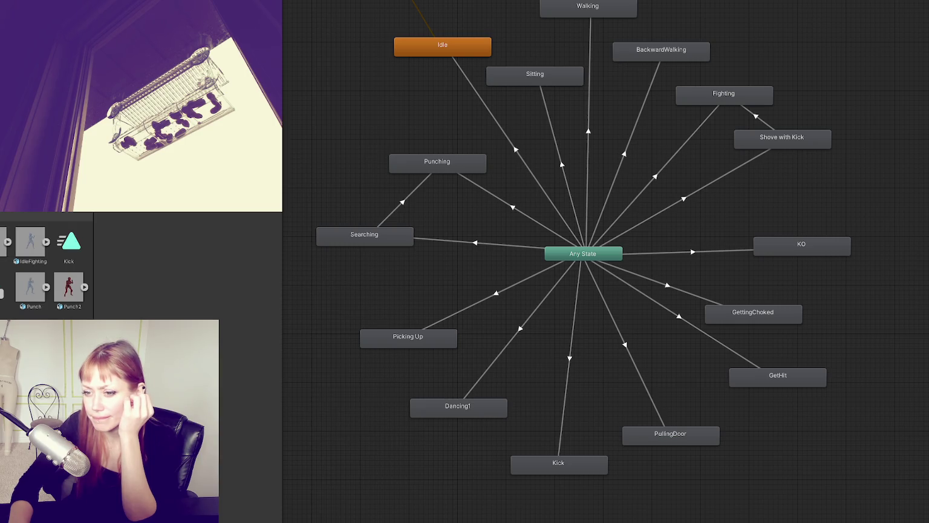
{"action": "left_click", "coordinate": [778, 385]}
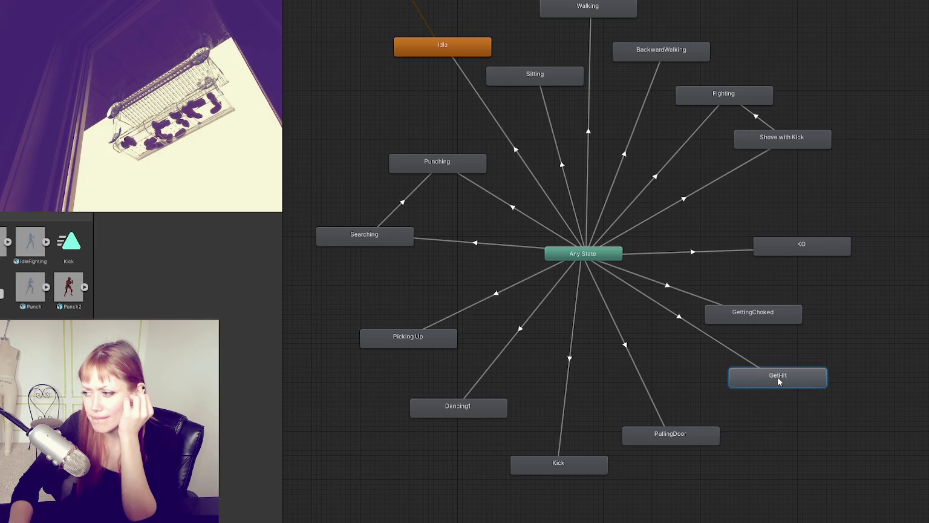
{"action": "left_click", "coordinate": [777, 376]}
- Check the GetHit state, then open the other NPC controller with Building, Foraging and Guitaring states
{"action": "right_click", "coordinate": [777, 376]}
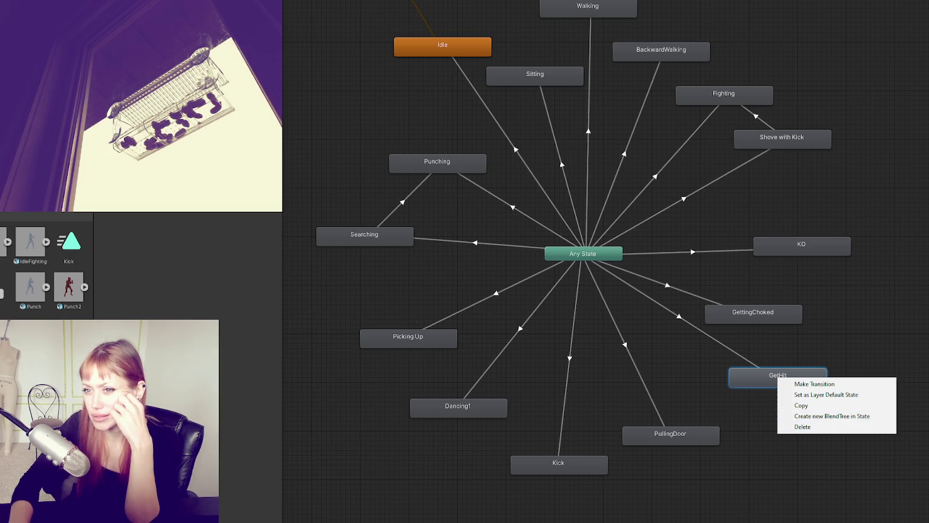
{"action": "scroll", "coordinate": [45, 266], "scroll_direction": "up", "scroll_amount": 3}
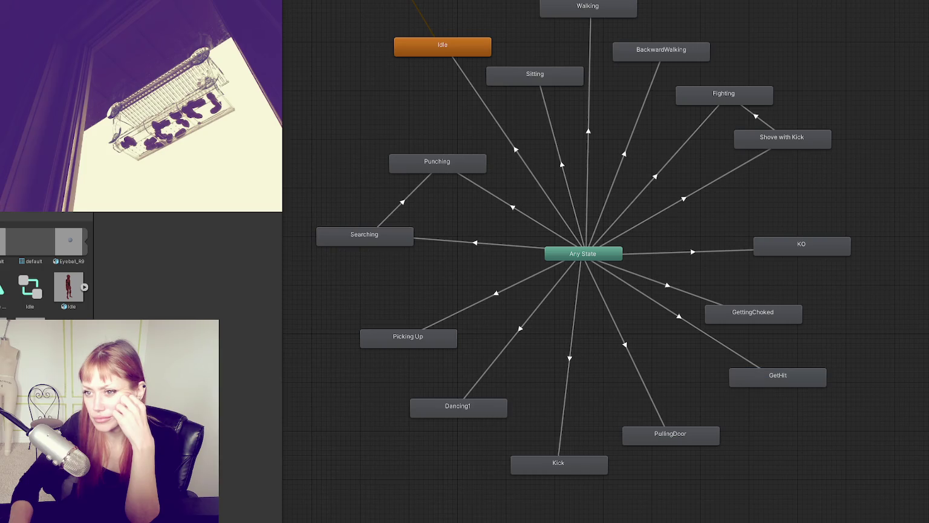
{"action": "left_click", "coordinate": [756, 375]}
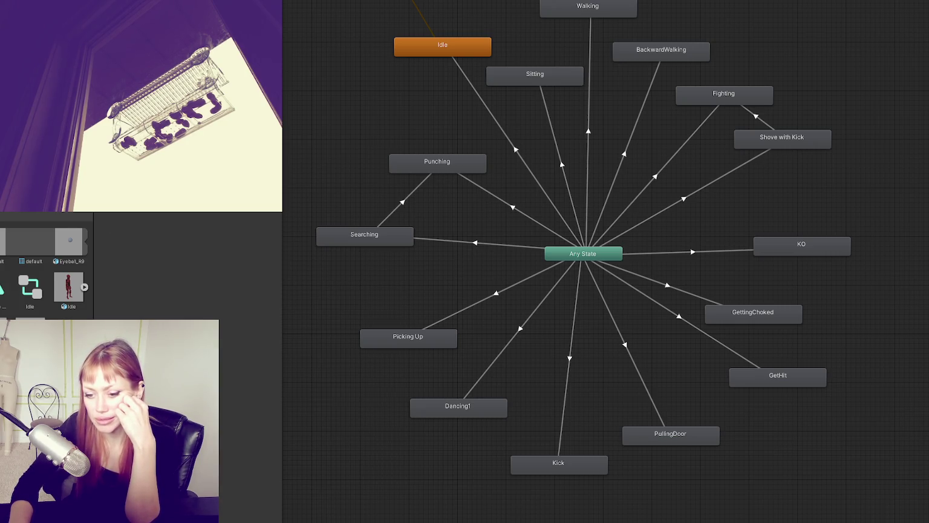
{"action": "scroll", "coordinate": [42, 266], "scroll_direction": "down", "scroll_amount": 3}
{"action": "left_click", "coordinate": [2, 293]}
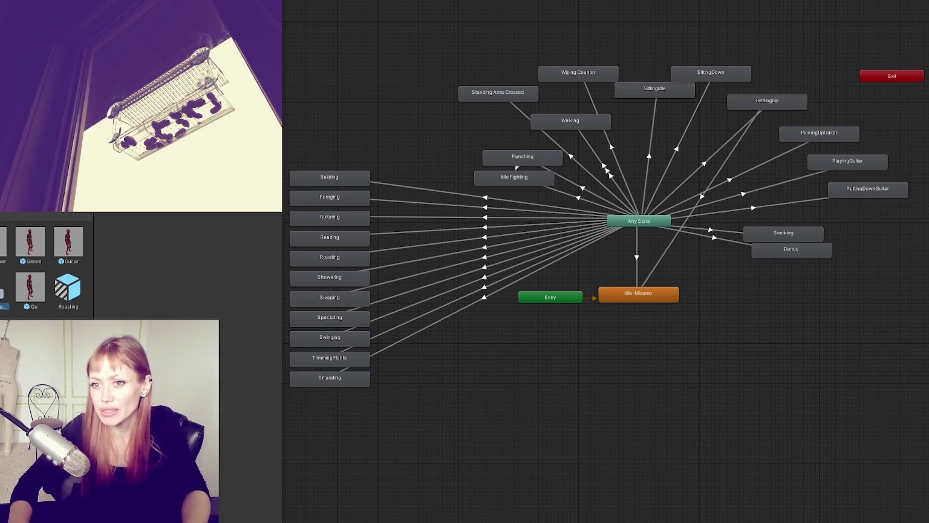
- Add a GetHit state below Dance and connect a transition to it from Any State
{"action": "mouse_move", "coordinate": [434, 120]}
{"action": "left_mouse_down"}
{"action": "mouse_move", "coordinate": [445, 77]}
{"action": "mouse_move", "coordinate": [533, 71]}
{"action": "mouse_move", "coordinate": [351, 149]}
{"action": "left_mouse_up"}
{"action": "scroll", "coordinate": [524, 257], "scroll_direction": "up", "scroll_amount": 2}
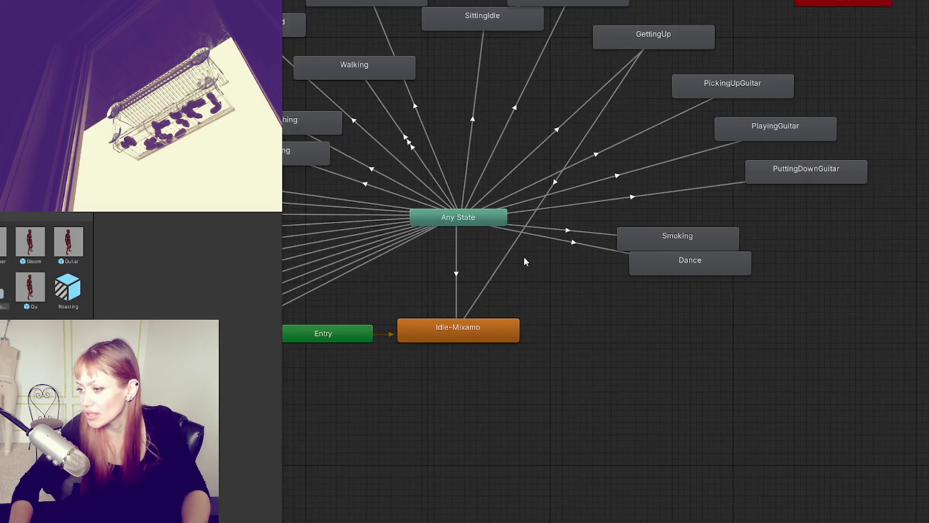
{"action": "right_click", "coordinate": [573, 271]}
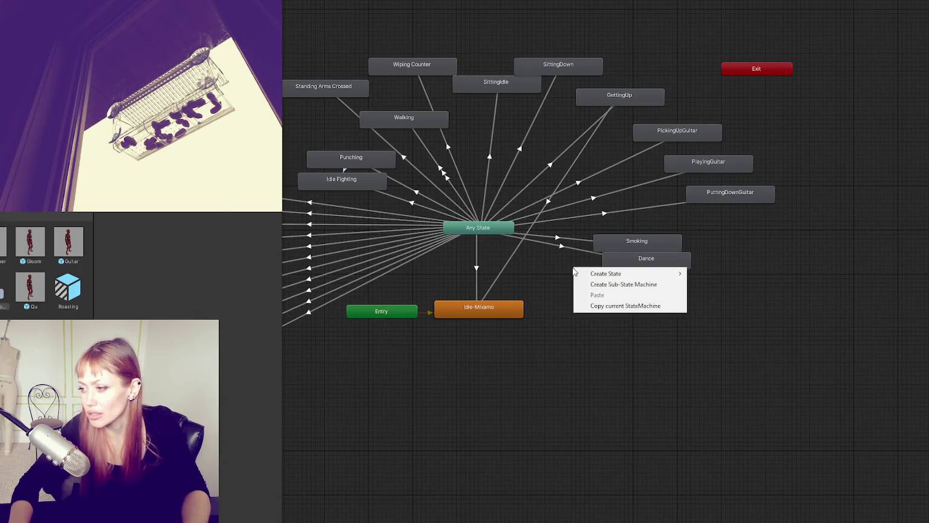
{"action": "key", "text": "Escape"}
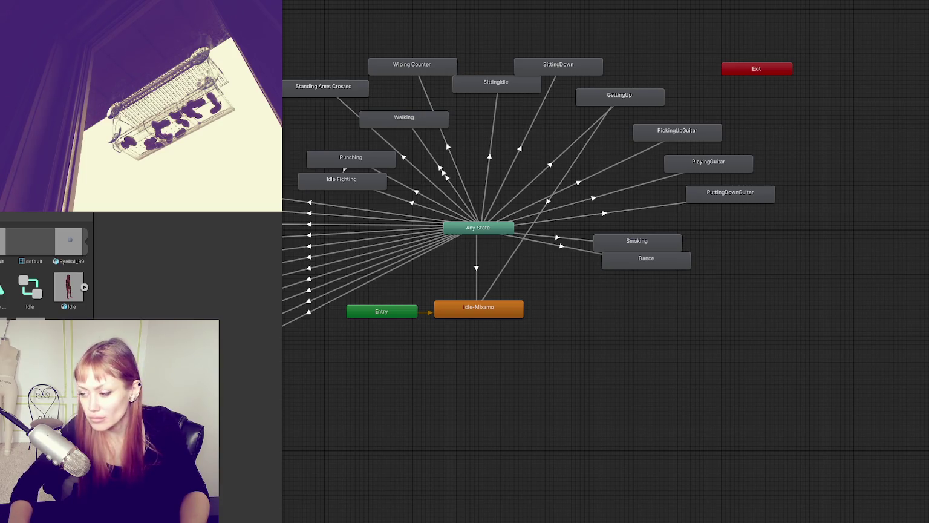
{"action": "left_click_drag", "start_coordinate": [628, 300], "coordinate": [672, 305]}
{"action": "right_click", "coordinate": [501, 231]}
{"action": "left_click", "coordinate": [533, 237]}
{"action": "left_click", "coordinate": [686, 308]}
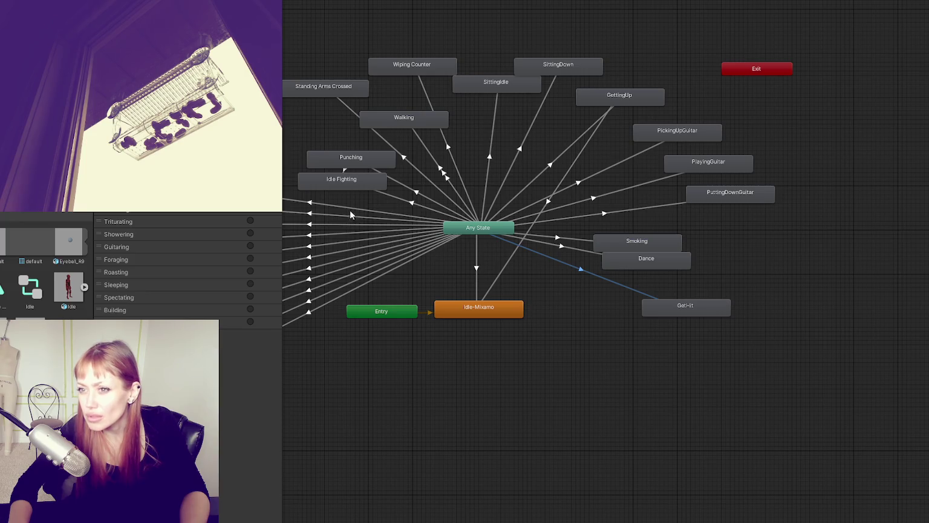
- Inspect the new Any State to GetHit transition and the GetHit state's settings
{"action": "left_click", "coordinate": [472, 230]}
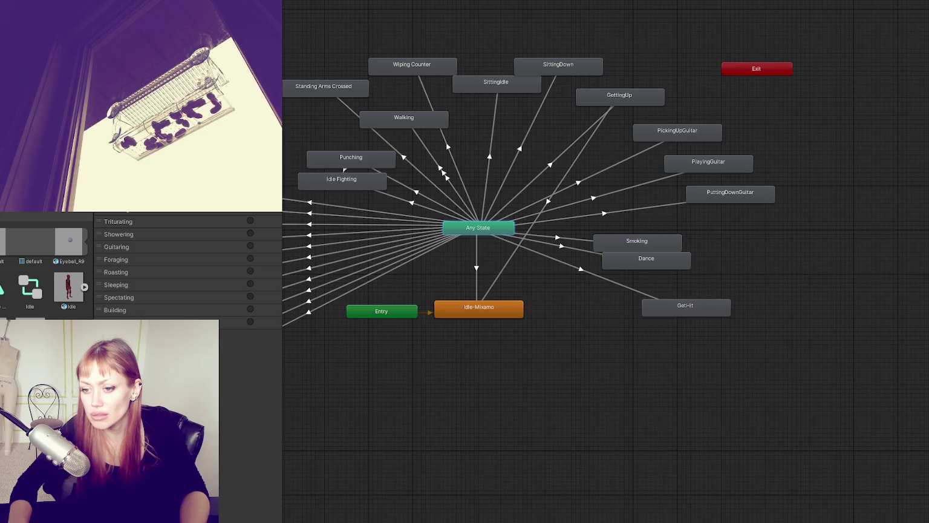
{"action": "scroll", "coordinate": [45, 266], "scroll_direction": "down", "scroll_amount": 3}
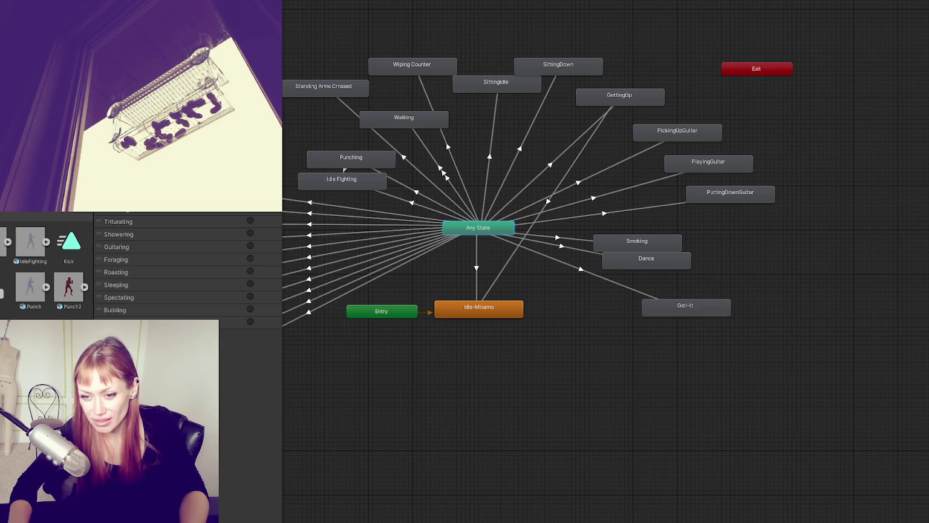
{"action": "scroll", "coordinate": [45, 266], "scroll_direction": "down", "scroll_amount": 2}
{"action": "left_click", "coordinate": [3, 290]}
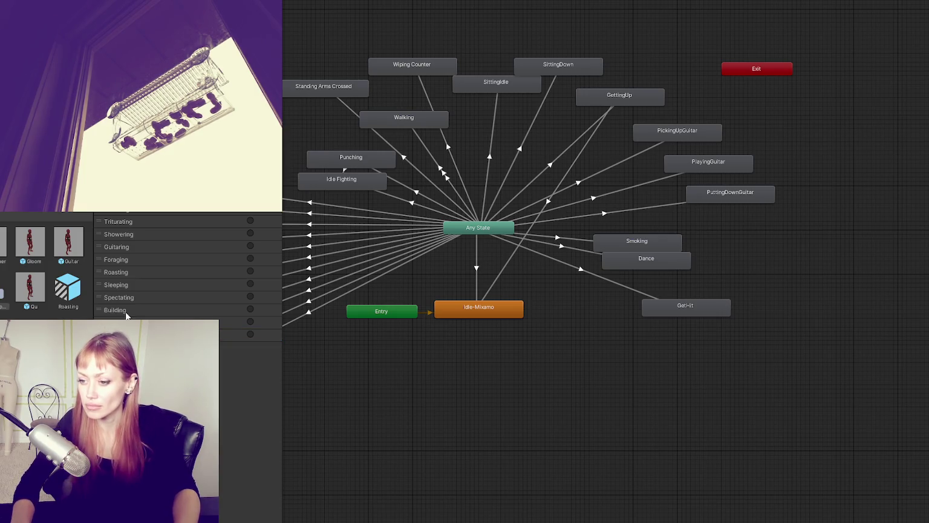
{"action": "scroll", "coordinate": [172, 266], "scroll_direction": "up", "scroll_amount": 1}
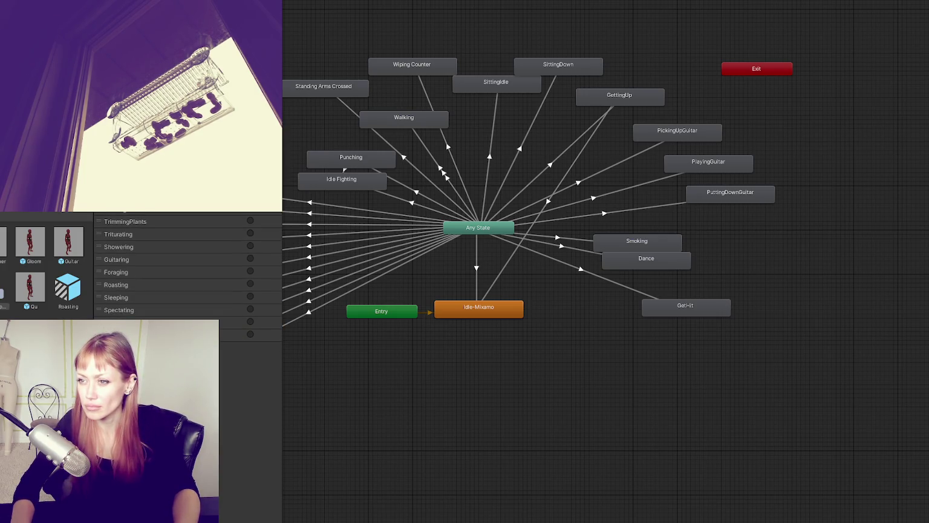
{"action": "left_click", "coordinate": [615, 281]}
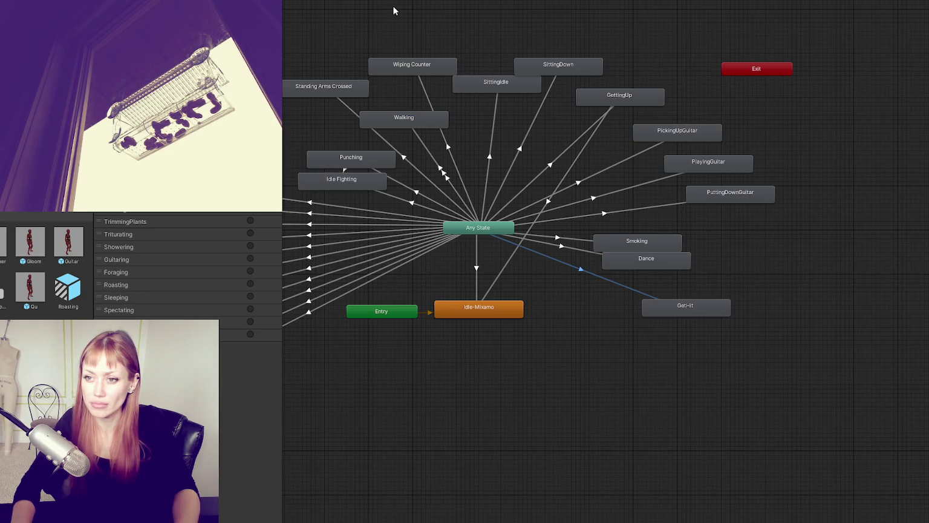
{"action": "left_click", "coordinate": [700, 304]}
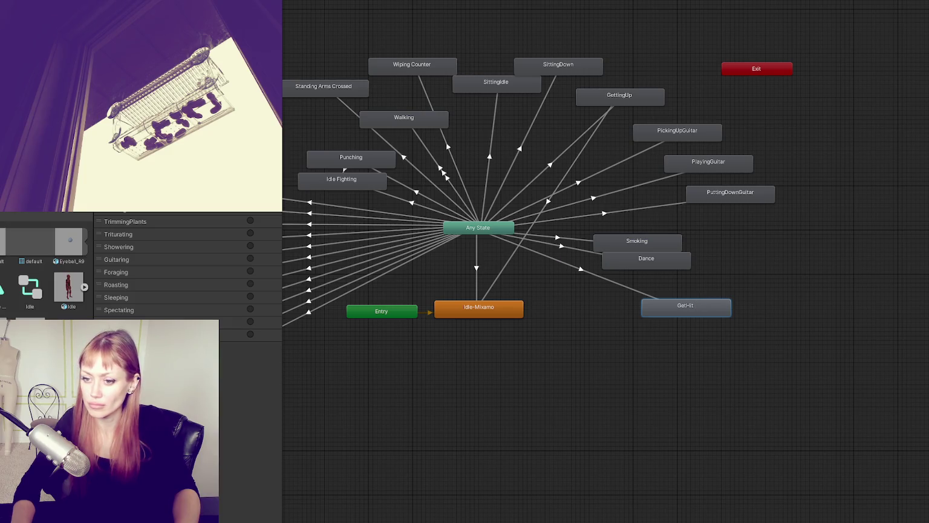
{"action": "key", "text": "alt+Tab"}
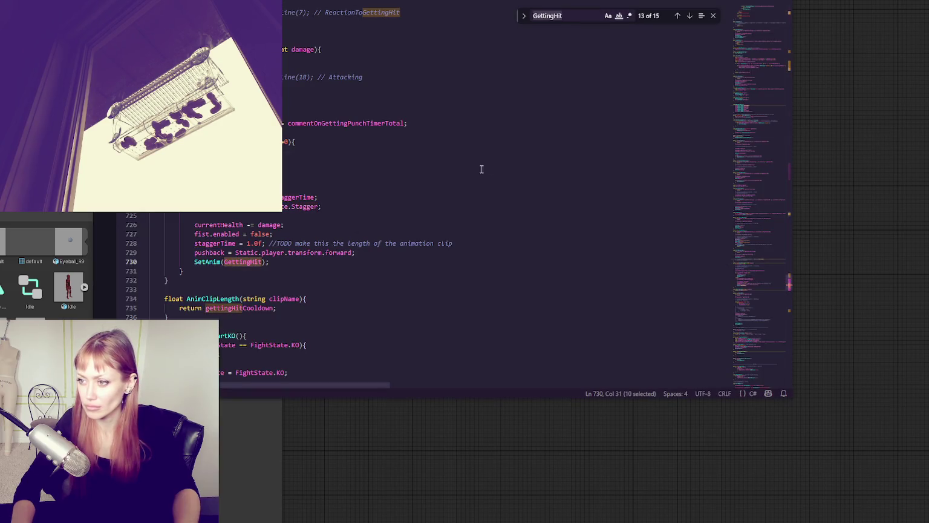
- Find the GettingHit StringToHash declaration in the Enemy script, then return to Unity
{"action": "key", "text": "ctrl+f"}
{"action": "left_click", "coordinate": [679, 15]}
{"action": "left_click", "coordinate": [679, 16]}
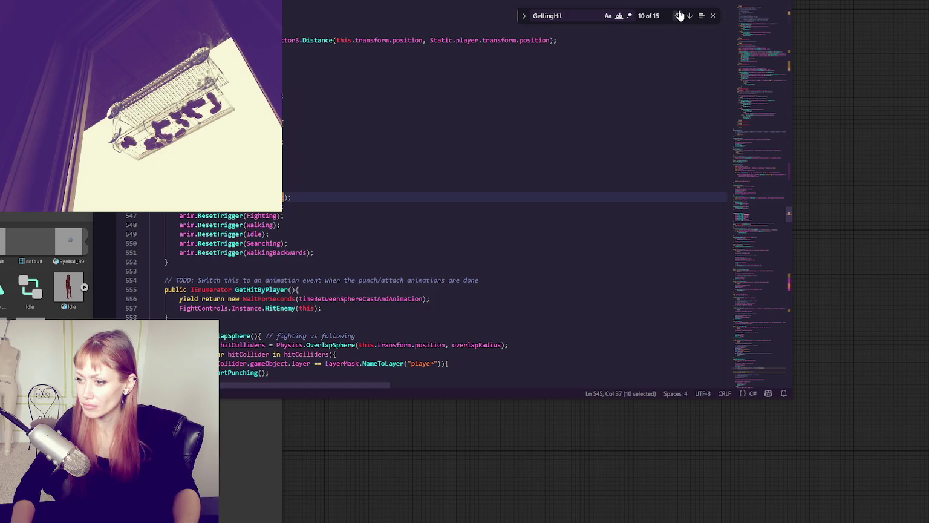
{"action": "left_click", "coordinate": [679, 16]}
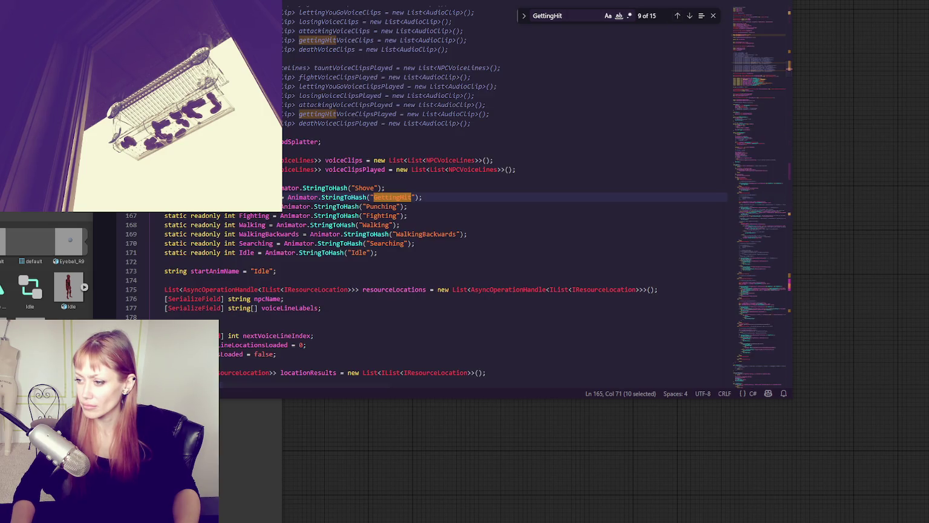
{"action": "key", "text": "alt+Tab"}
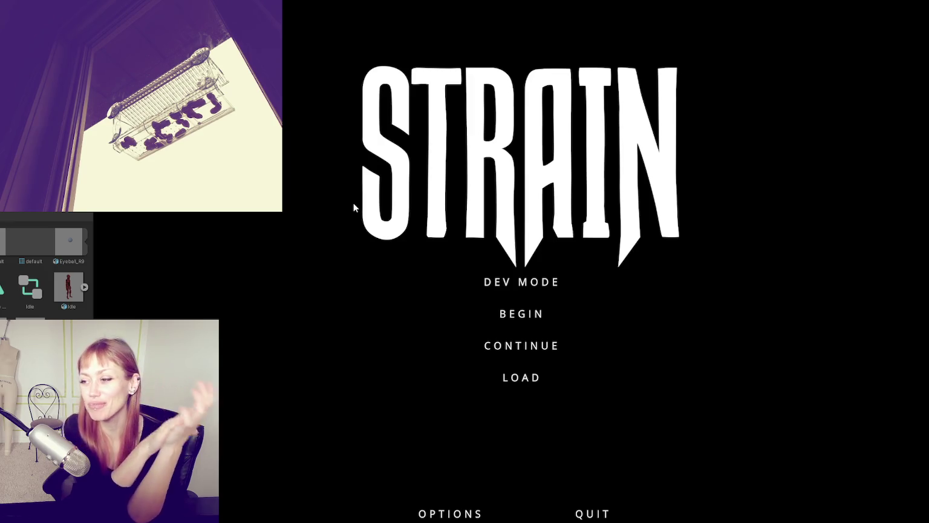
- Play in DEV MODE, throw a punch, walk through the shed door into the test area, and pause
{"action": "left_click", "coordinate": [557, 278]}
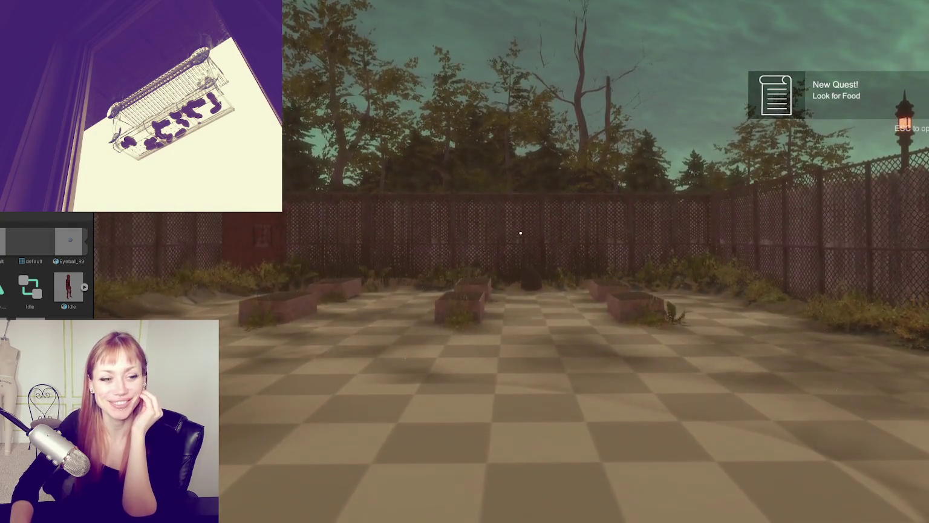
{"action": "left_click", "coordinate": [520, 233]}
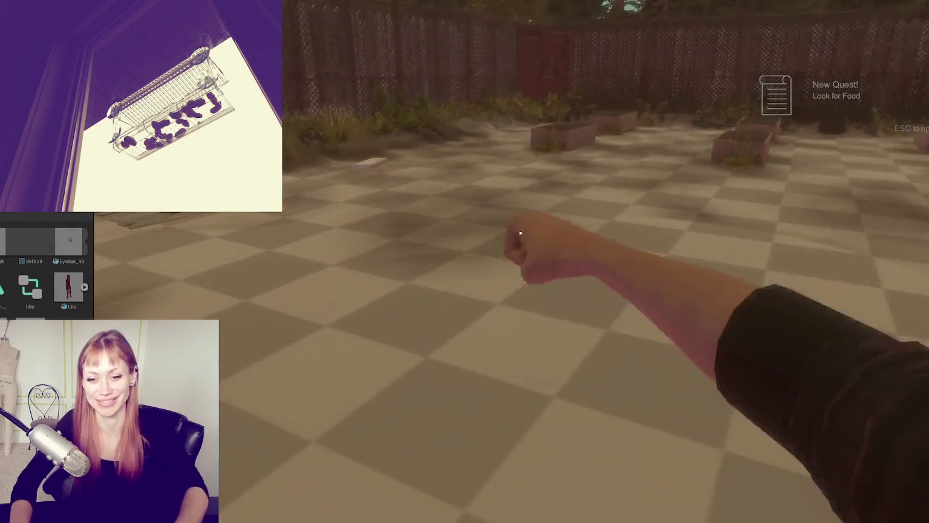
{"action": "key", "text": "w"}
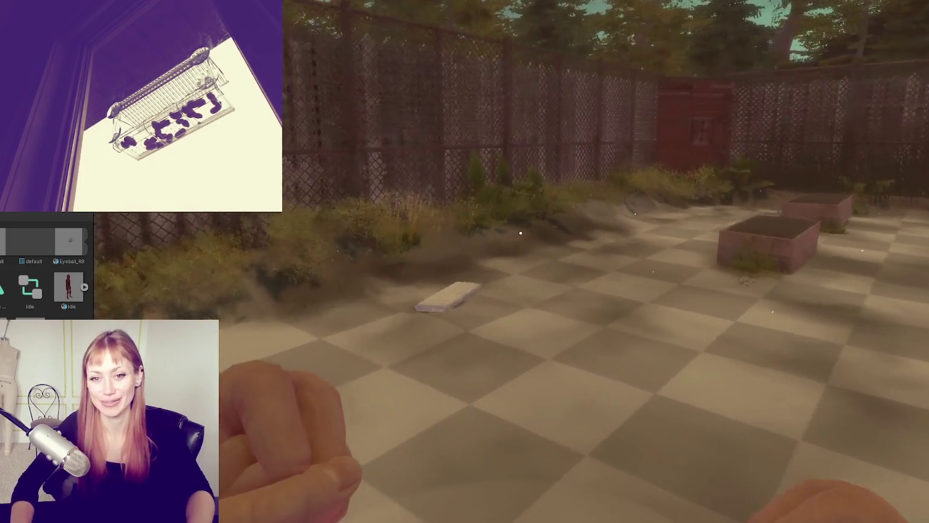
{"action": "key", "text": "w"}
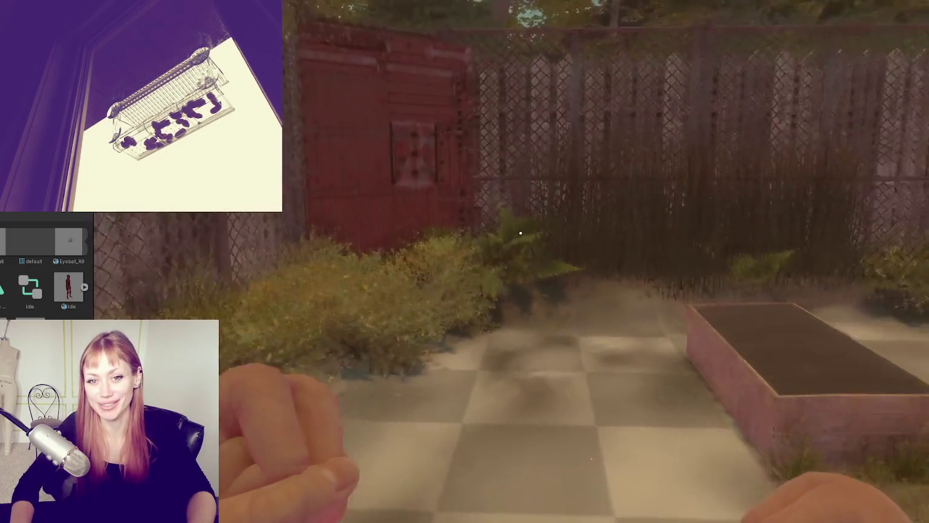
{"action": "key", "text": "w"}
{"action": "key", "text": "e"}
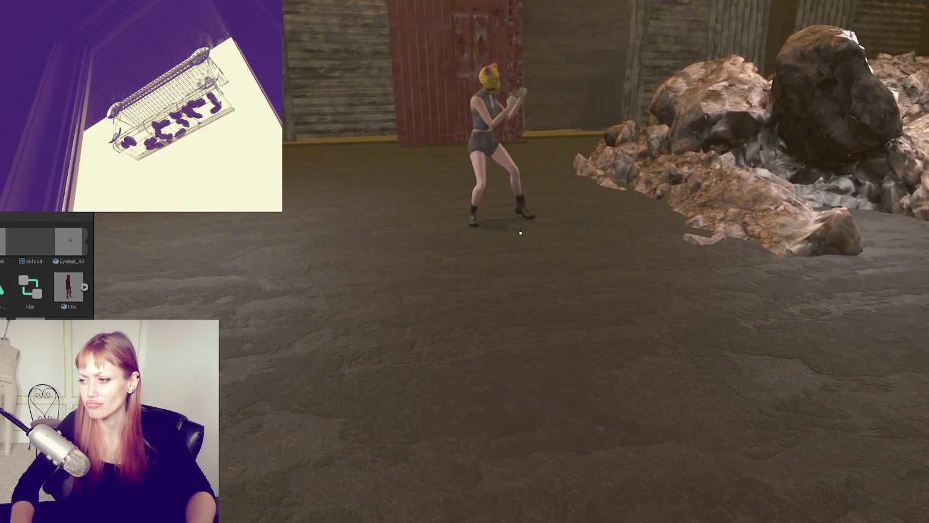
{"action": "key", "text": "Escape"}
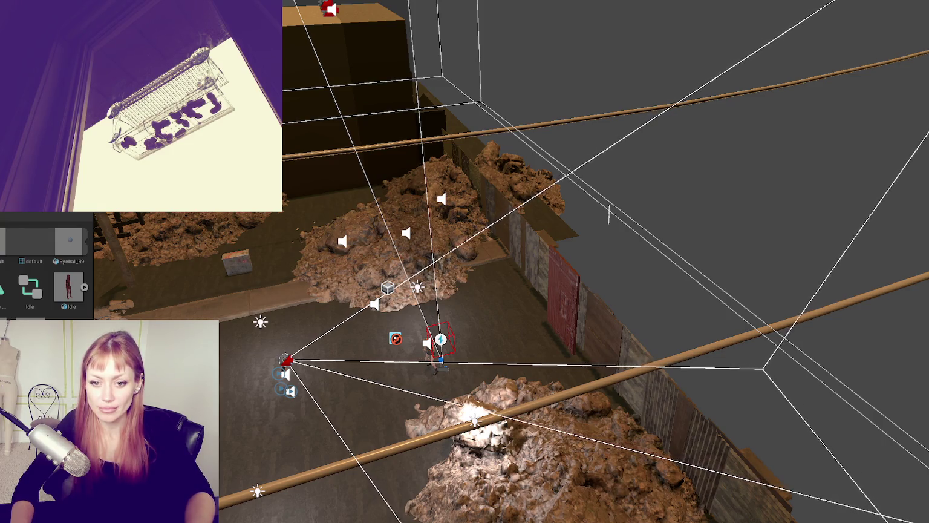
- Select the NPC in the scene and bring up its Animator graph with the GetHit state
{"action": "left_click", "coordinate": [436, 347]}
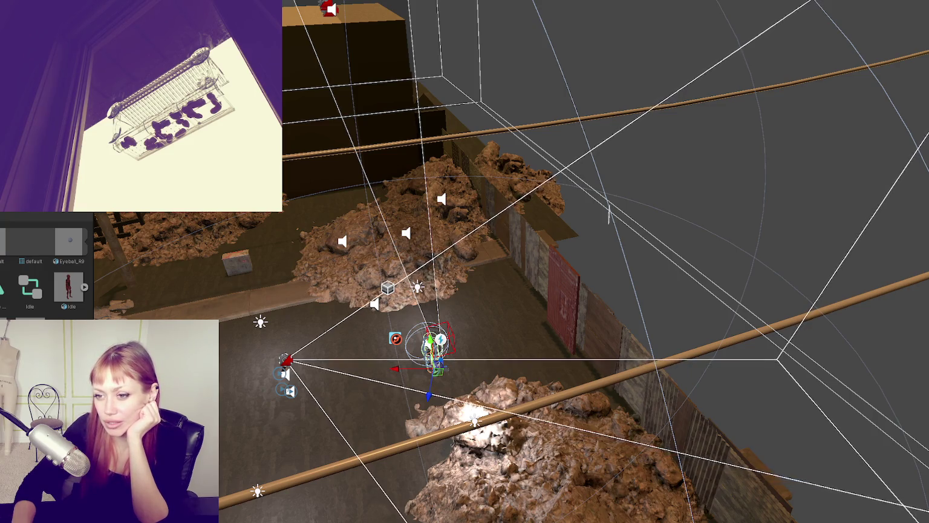
{"action": "key", "text": "alt+Tab"}
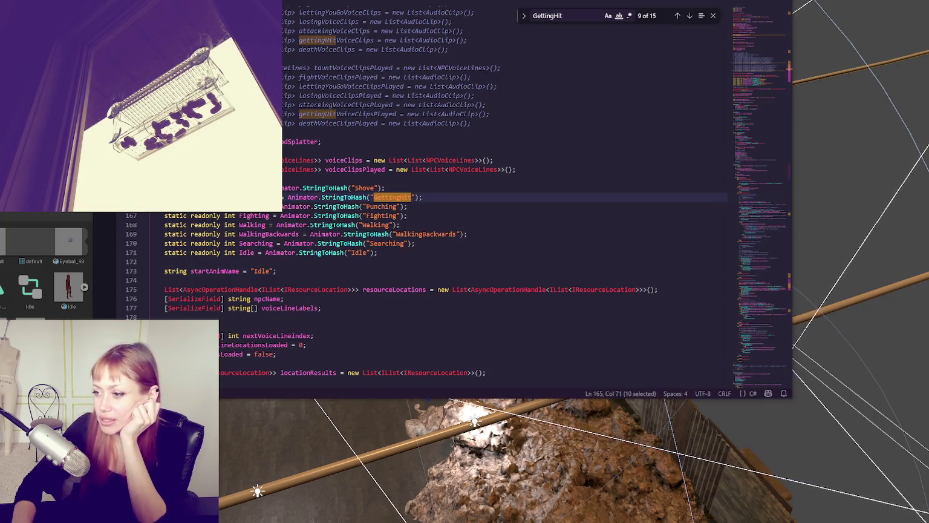
{"action": "key", "text": "alt+Tab"}
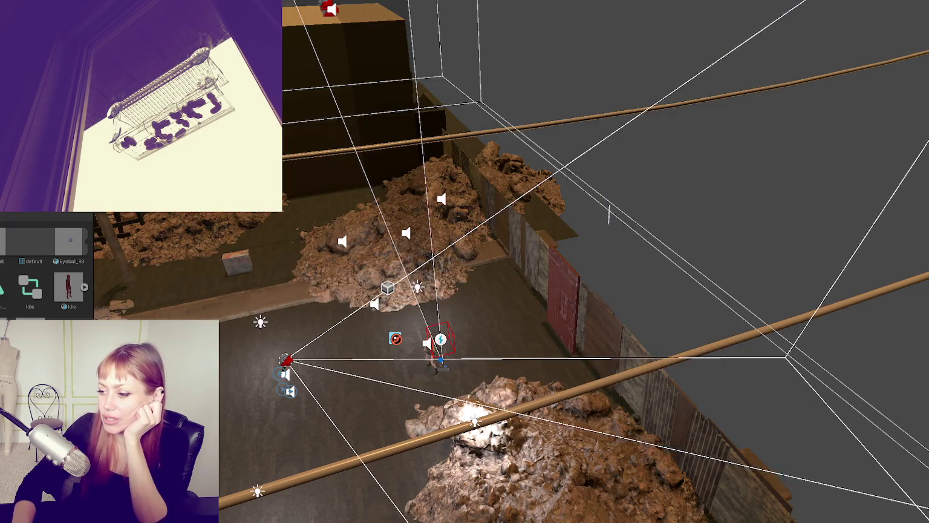
{"action": "scroll", "coordinate": [365, 213], "scroll_direction": "up", "scroll_amount": 10}
{"action": "scroll", "coordinate": [365, 213], "scroll_direction": "up", "scroll_amount": 5}
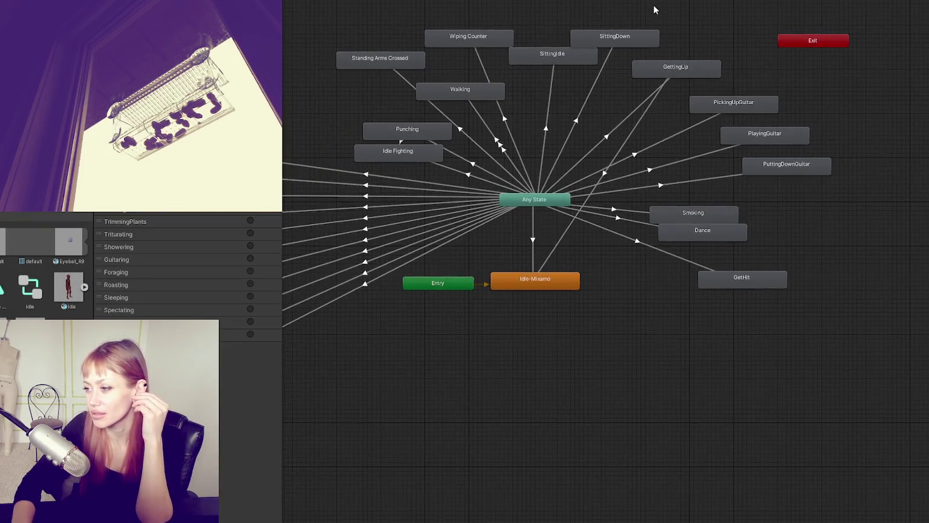
- Nudge the GetHit state down-right and pan the graph to reveal the Idle state
{"action": "left_click_drag", "start_coordinate": [742, 259], "coordinate": [760, 281]}
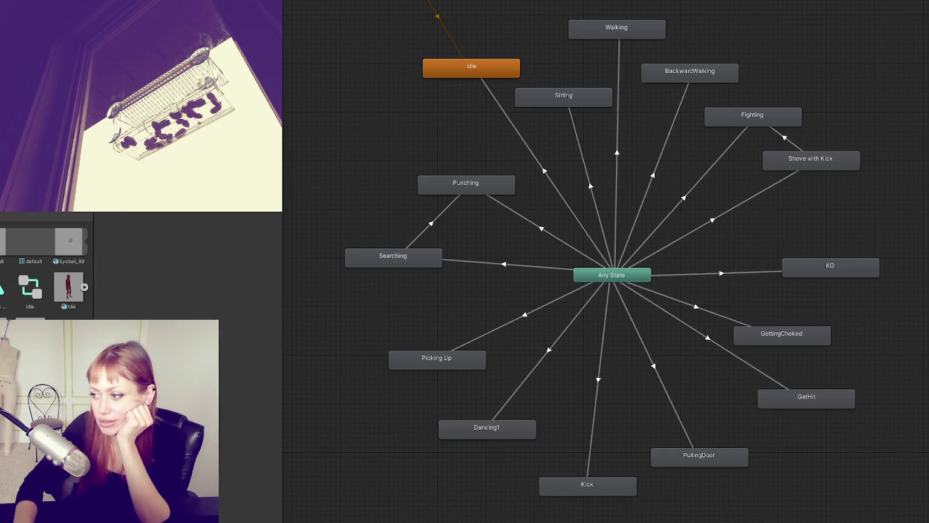
{"action": "left_click_drag", "start_coordinate": [525, 273], "coordinate": [478, 141]}
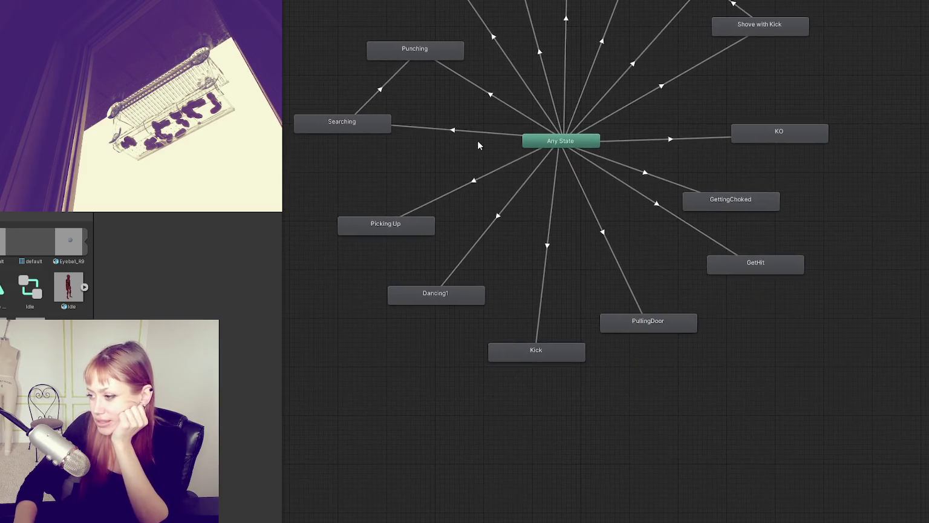
{"action": "mouse_move", "coordinate": [542, 107]}
{"action": "left_mouse_down"}
{"action": "mouse_move", "coordinate": [546, 199]}
{"action": "mouse_move", "coordinate": [537, 204]}
{"action": "left_mouse_up"}
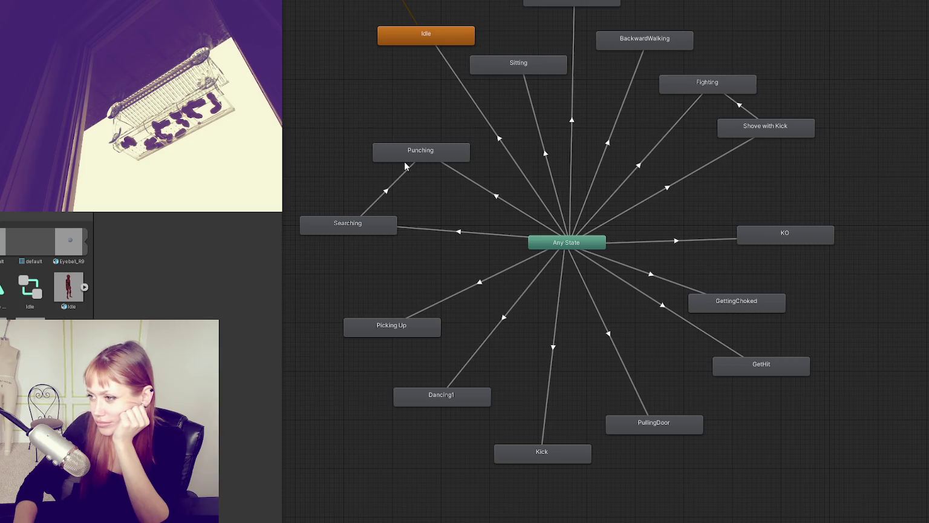
- Compare the script's Shove, Fighting and Searching state names with the graph, then select Punching
{"action": "key", "text": "alt+Tab"}
{"action": "double_click", "coordinate": [364, 188]}
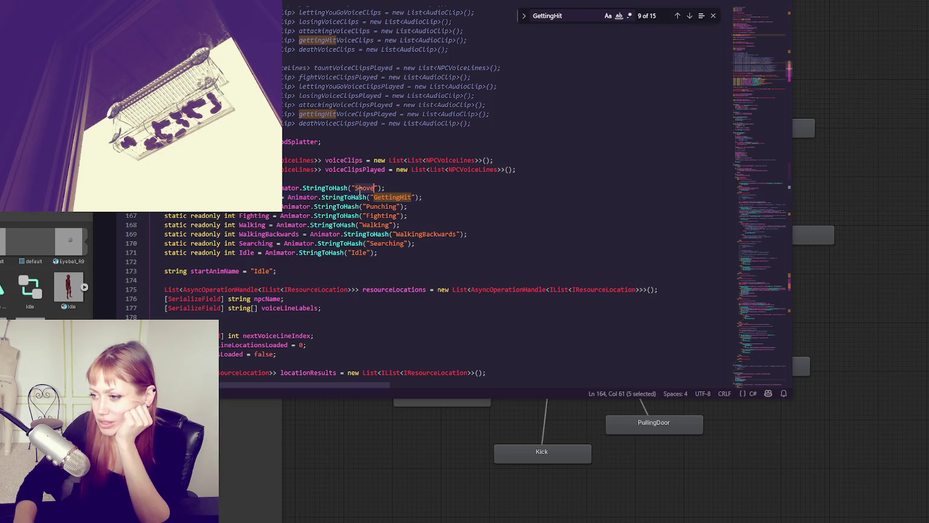
{"action": "double_click", "coordinate": [381, 216]}
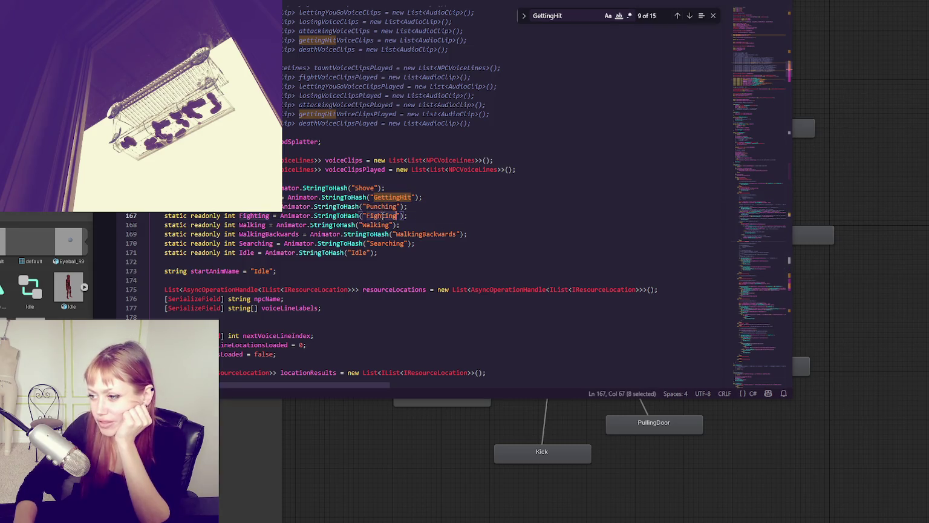
{"action": "double_click", "coordinate": [387, 243]}
{"action": "left_click", "coordinate": [393, 253]}
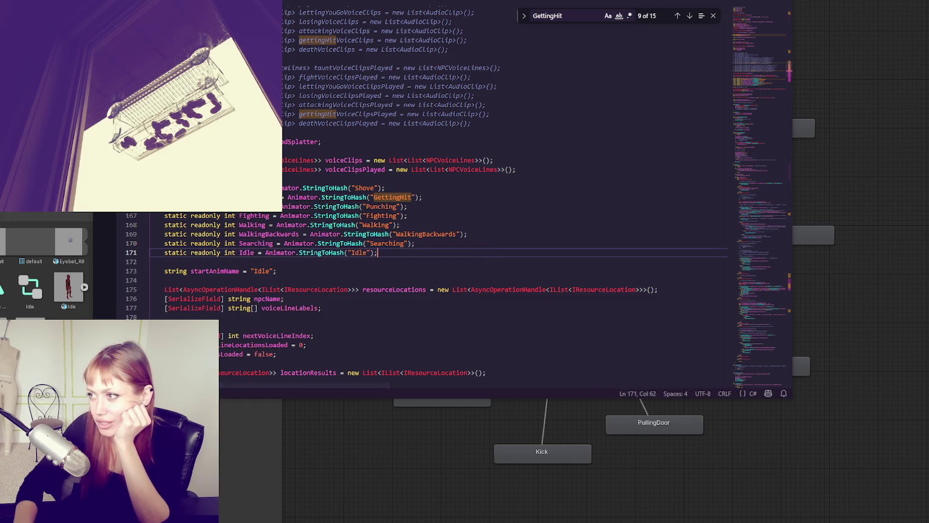
{"action": "key", "text": "alt+Tab"}
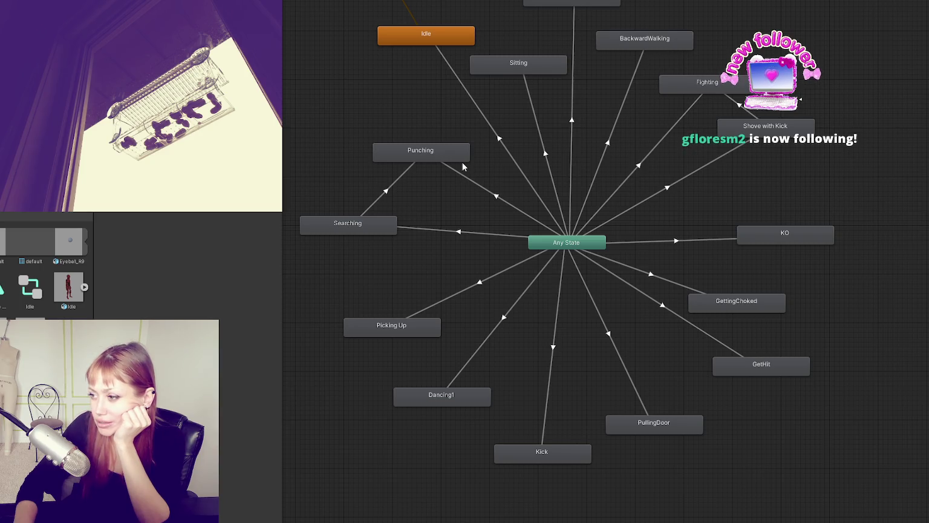
{"action": "left_click", "coordinate": [444, 153]}
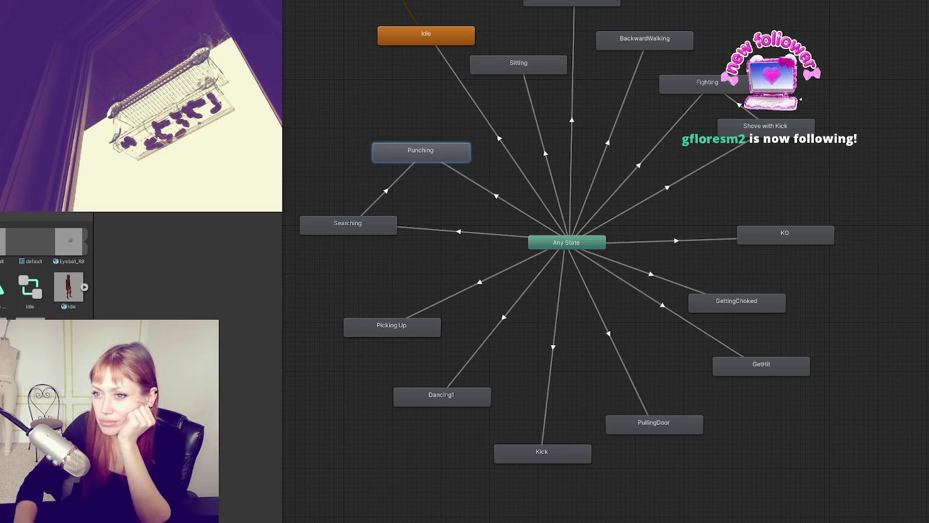
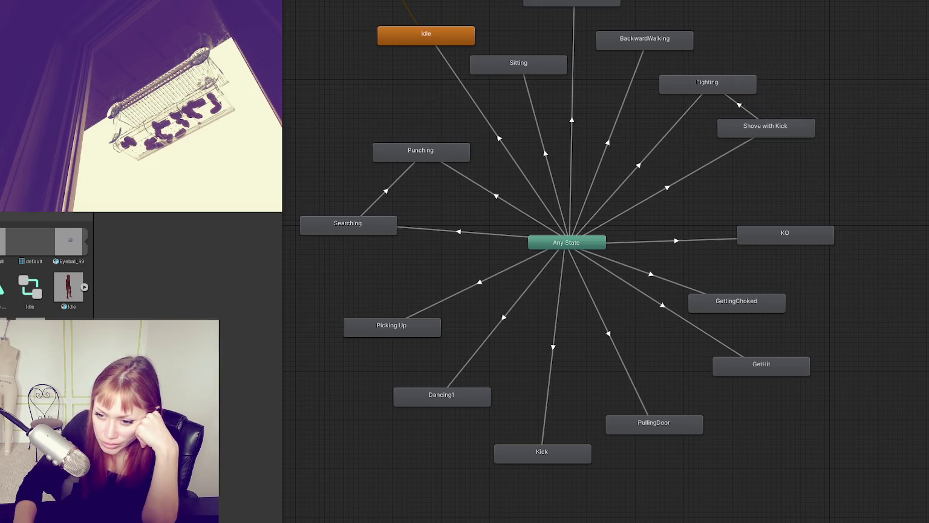
- Dock the Project window below the Animator and select the NPC Template controller to show its graph
{"action": "mouse_move", "coordinate": [36, 216]}
{"action": "left_mouse_down"}
{"action": "mouse_move", "coordinate": [418, 207]}
{"action": "mouse_move", "coordinate": [268, 473]}
{"action": "left_mouse_up"}
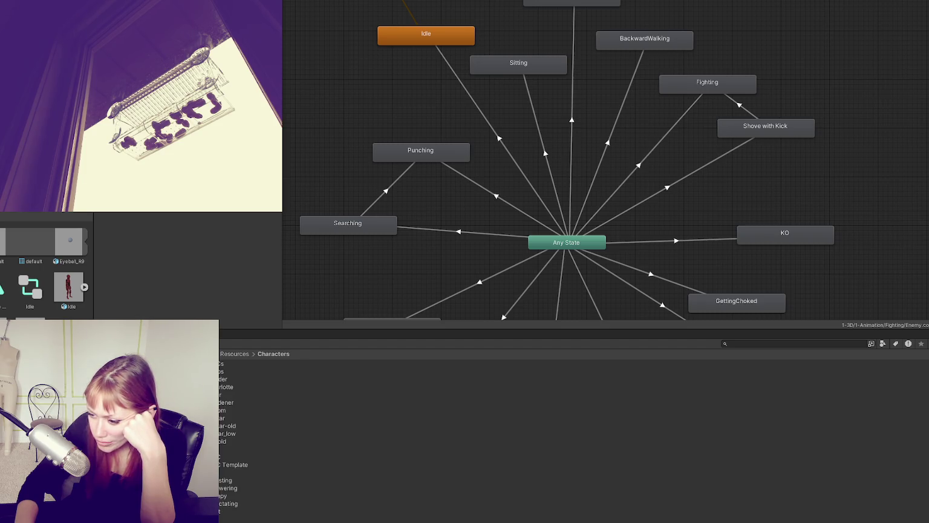
{"action": "left_click", "coordinate": [222, 464]}
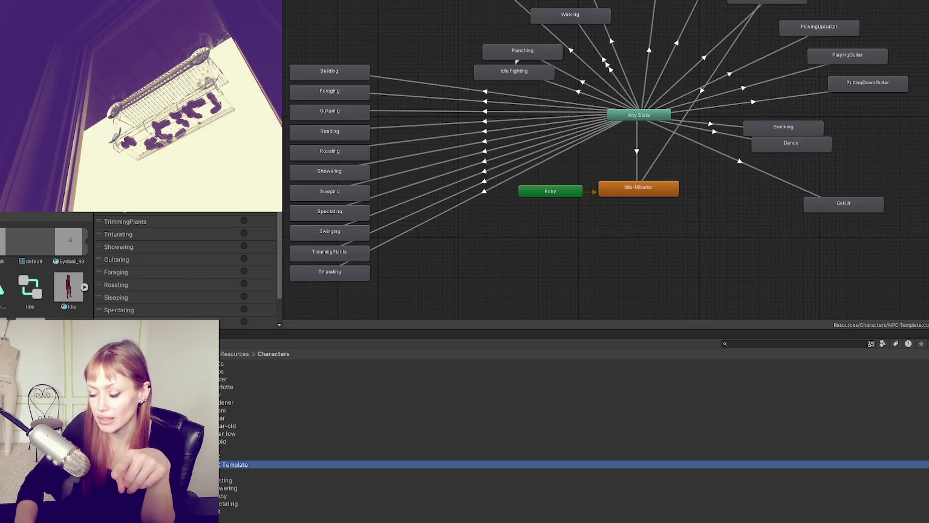
- Paste the Punching With Event state into the graph and connect a transition to it from Any State
{"action": "key", "text": "ctrl+v"}
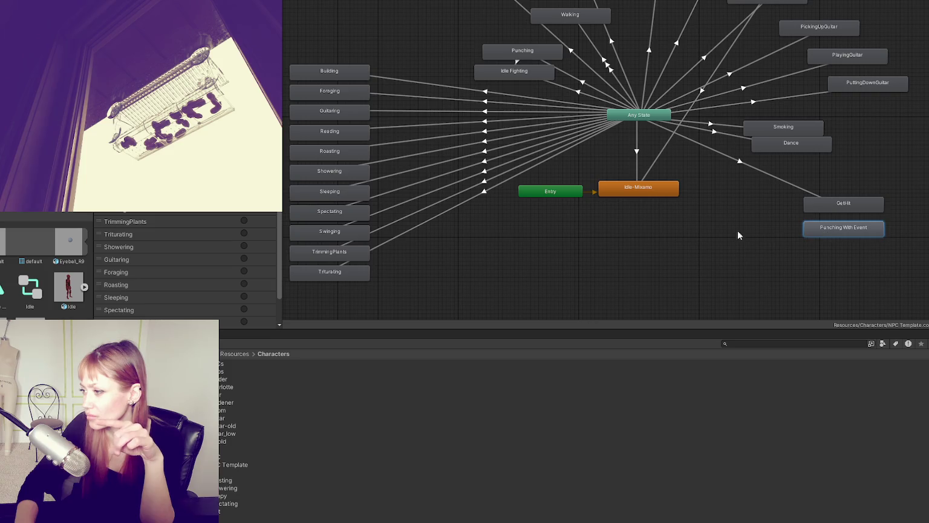
{"action": "right_click", "coordinate": [633, 108]}
{"action": "left_click", "coordinate": [656, 122]}
{"action": "left_click", "coordinate": [819, 228]}
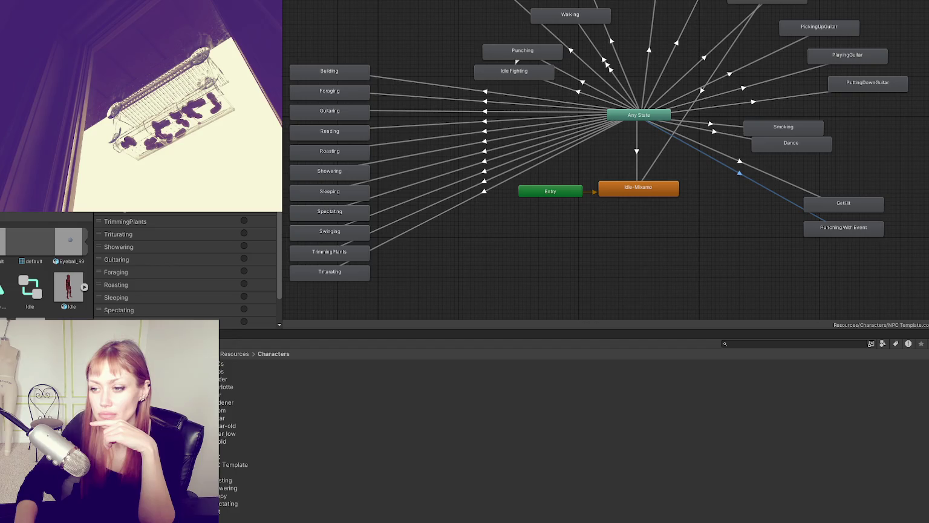
- Add and delete a stray parameter, then review the new transition and the Punching state
{"action": "scroll", "coordinate": [181, 266], "scroll_direction": "down", "scroll_amount": 2}
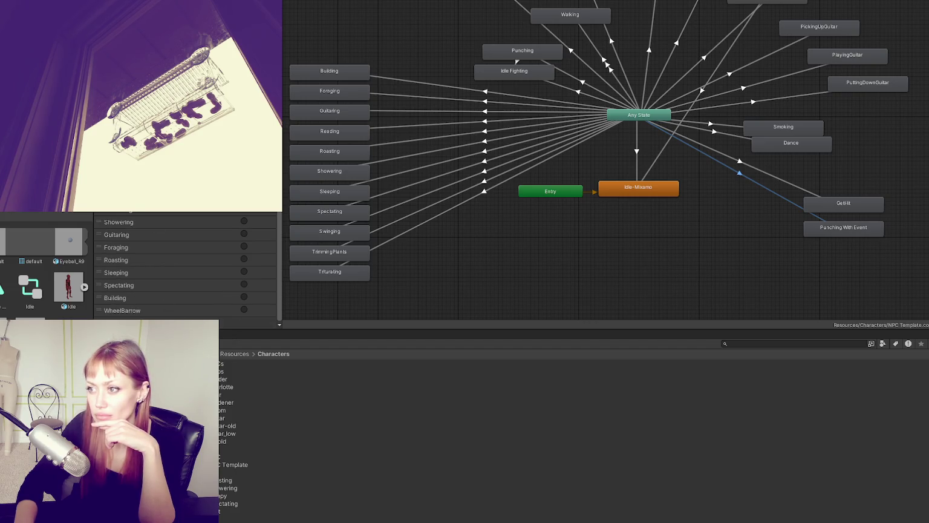
{"action": "left_click", "coordinate": [181, 322]}
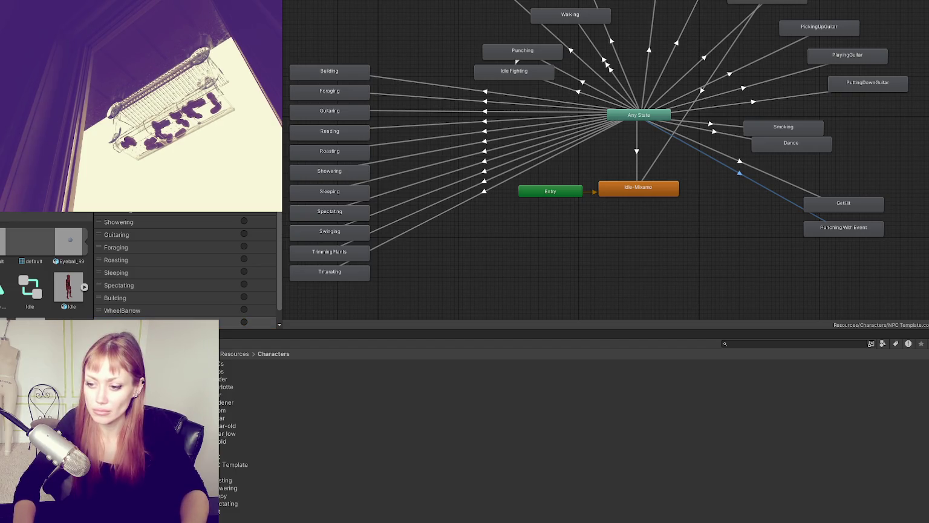
{"action": "right_click", "coordinate": [266, 322]}
{"action": "left_click", "coordinate": [290, 331]}
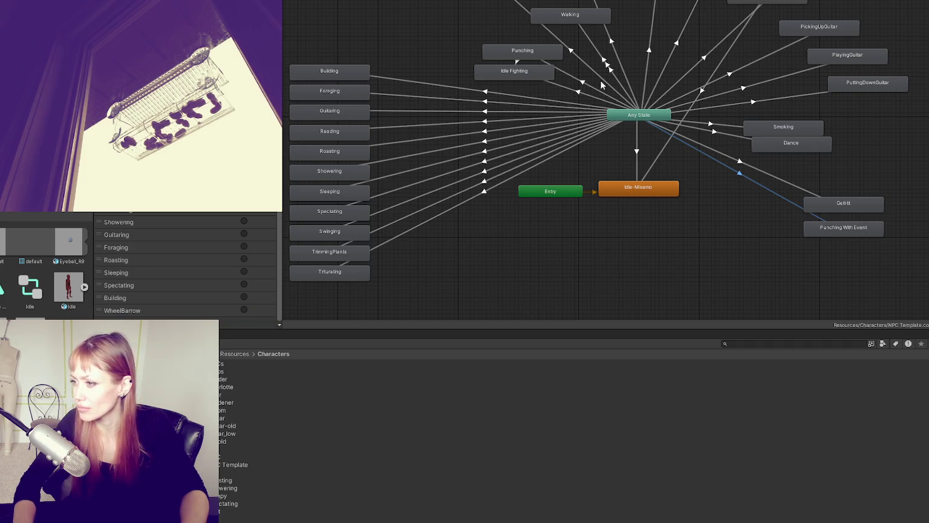
{"action": "left_click", "coordinate": [570, 74]}
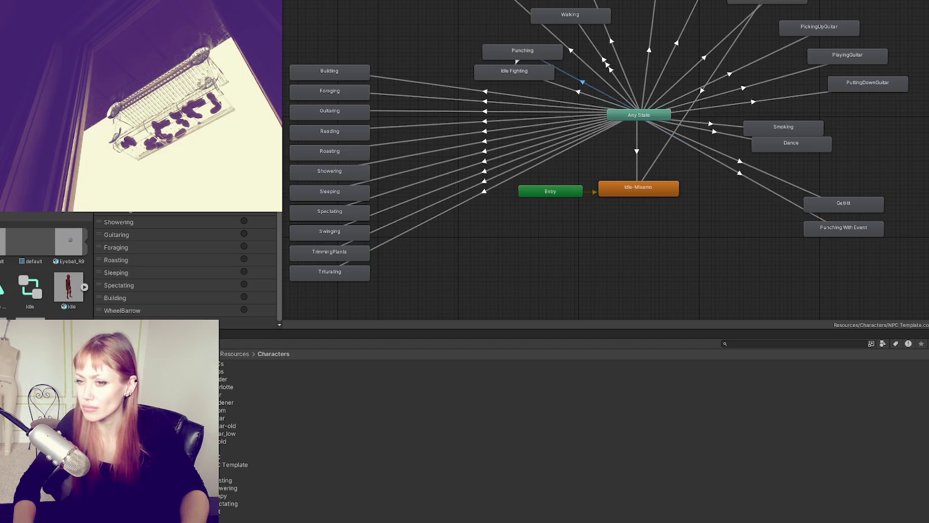
{"action": "left_click", "coordinate": [534, 52]}
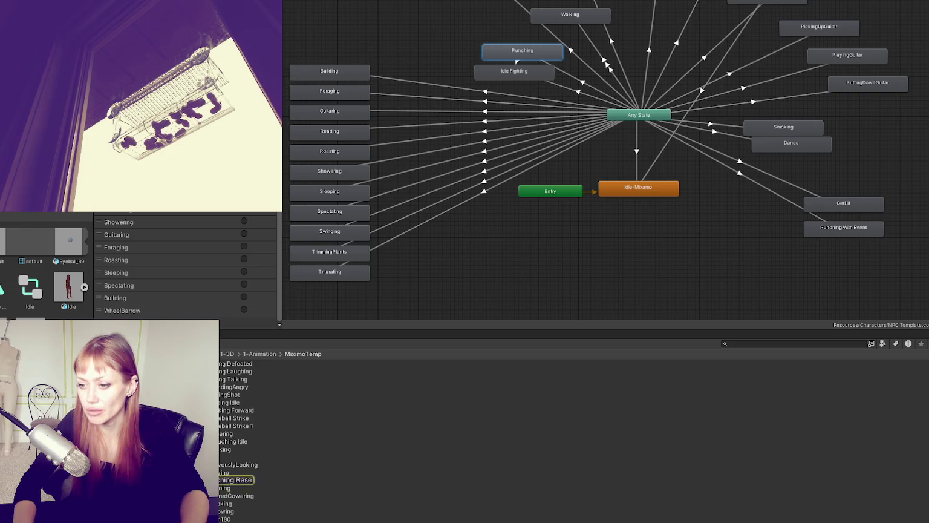
- Look over the Punching Base clip's keyframes in the Animation window, then return to the Animator
{"action": "key", "text": "ctrl+6"}
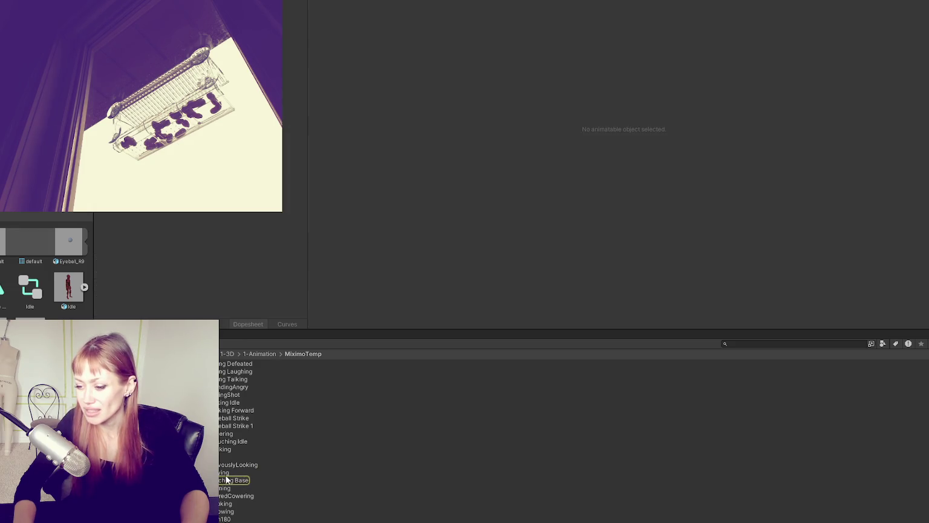
{"action": "left_click", "coordinate": [227, 480]}
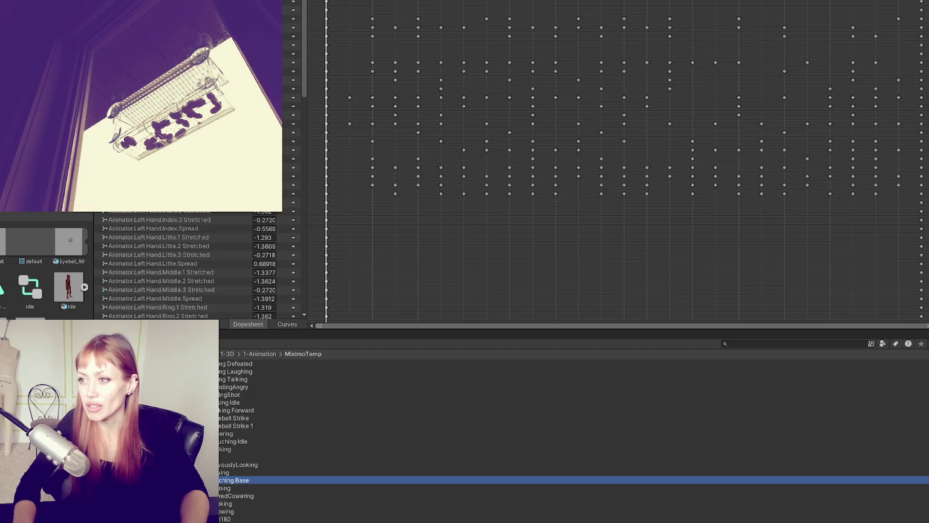
{"action": "key", "text": "ctrl+6"}
- Place Punching With Event just above GetHit and check the Any State transitions into them
{"action": "left_click_drag", "start_coordinate": [636, 91], "coordinate": [556, 79]}
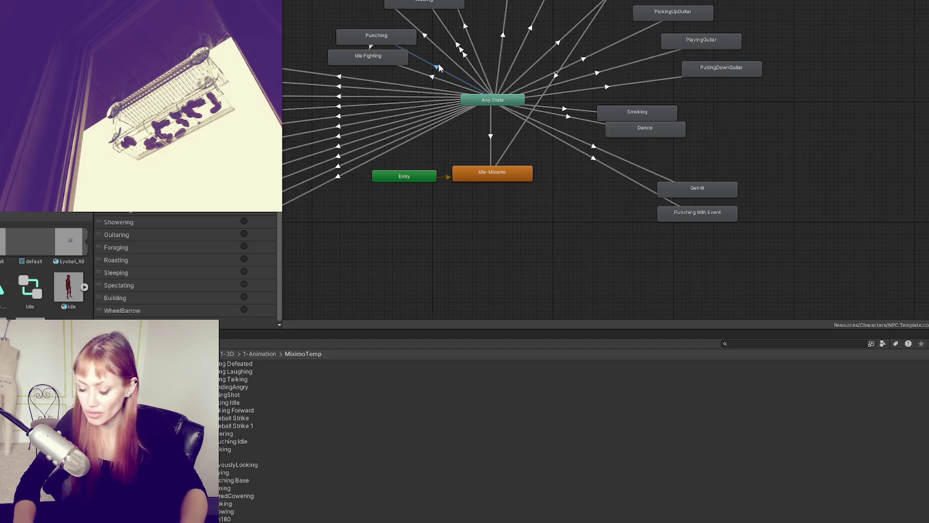
{"action": "left_click", "coordinate": [624, 163]}
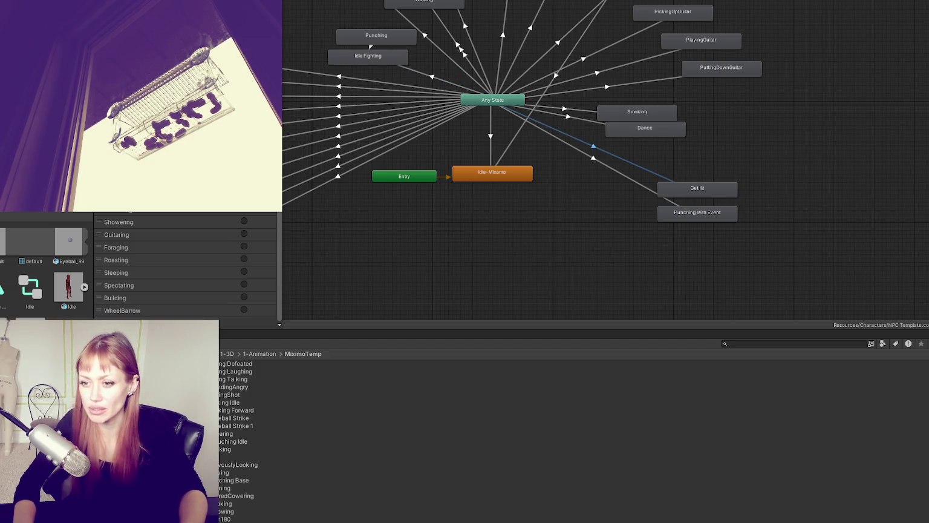
{"action": "left_click", "coordinate": [611, 145]}
{"action": "mouse_move", "coordinate": [692, 215]}
{"action": "left_mouse_down"}
{"action": "mouse_move", "coordinate": [695, 175]}
{"action": "mouse_move", "coordinate": [694, 228]}
{"action": "left_mouse_up"}
{"action": "left_click_drag", "start_coordinate": [713, 177], "coordinate": [718, 212]}
{"action": "left_click", "coordinate": [580, 144]}
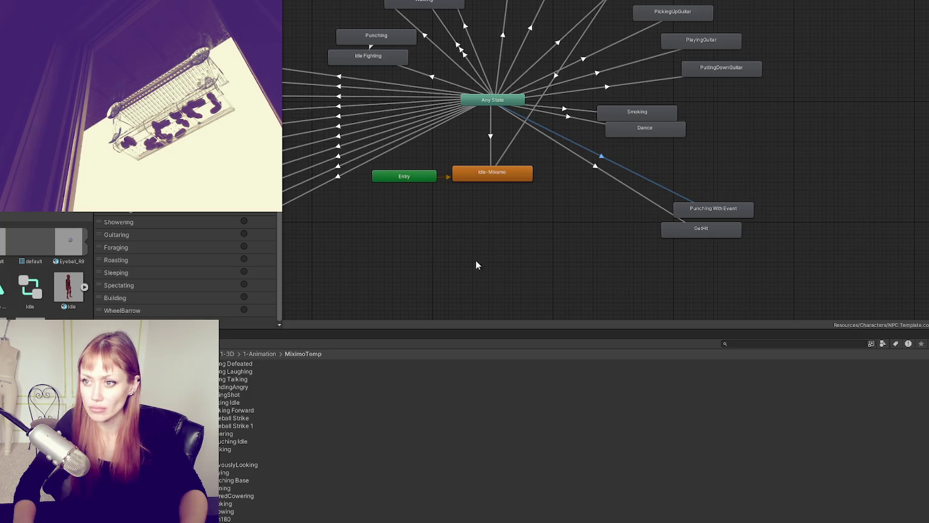
{"action": "left_click", "coordinate": [514, 257]}
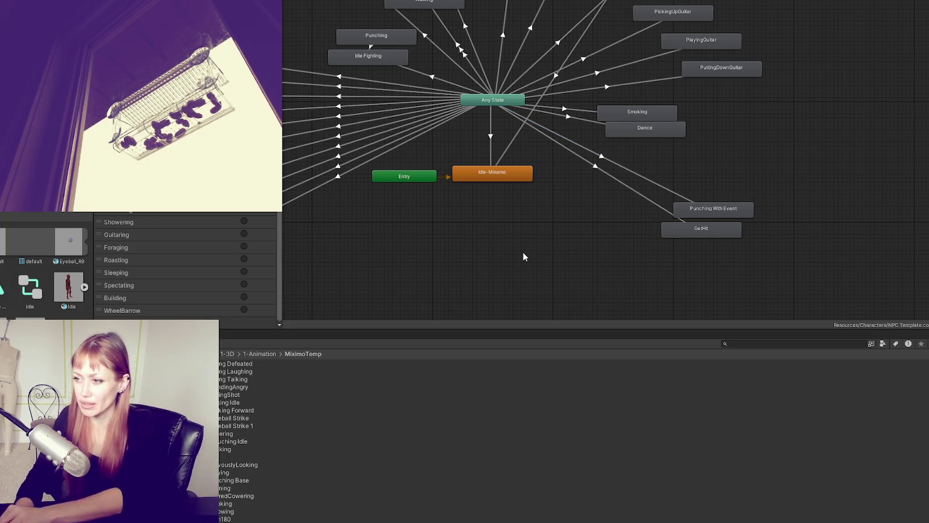
- Move Idle Fighting and Punching to the right beside Punching With Event and GetHit
{"action": "mouse_move", "coordinate": [384, 59]}
{"action": "left_mouse_down"}
{"action": "mouse_move", "coordinate": [518, 144]}
{"action": "mouse_move", "coordinate": [773, 180]}
{"action": "left_mouse_up"}
{"action": "left_click_drag", "start_coordinate": [399, 38], "coordinate": [821, 147]}
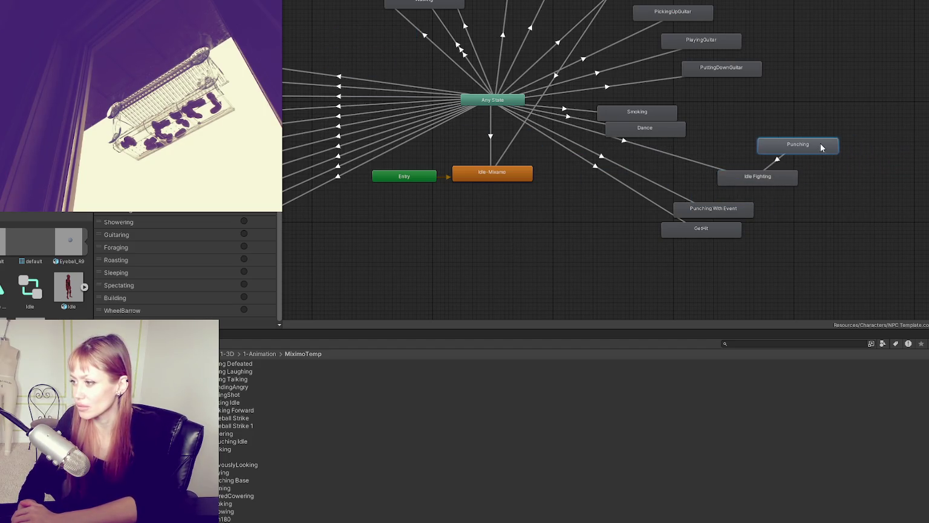
{"action": "left_click_drag", "start_coordinate": [760, 180], "coordinate": [759, 192]}
{"action": "left_click_drag", "start_coordinate": [724, 227], "coordinate": [715, 242]}
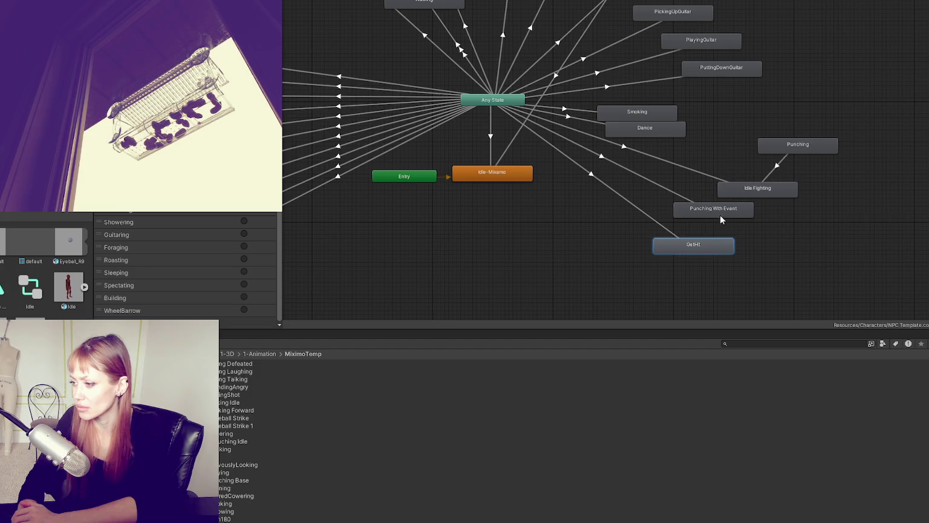
{"action": "left_click_drag", "start_coordinate": [719, 210], "coordinate": [729, 230]}
{"action": "left_click_drag", "start_coordinate": [757, 189], "coordinate": [754, 218]}
{"action": "mouse_move", "coordinate": [794, 149]}
{"action": "left_mouse_down"}
{"action": "mouse_move", "coordinate": [810, 205]}
{"action": "mouse_move", "coordinate": [761, 191]}
{"action": "left_mouse_up"}
- Add a transition from Punching With Event to Idle Fighting and inspect it
{"action": "right_click", "coordinate": [747, 229]}
{"action": "left_click", "coordinate": [771, 232]}
{"action": "left_click", "coordinate": [753, 200]}
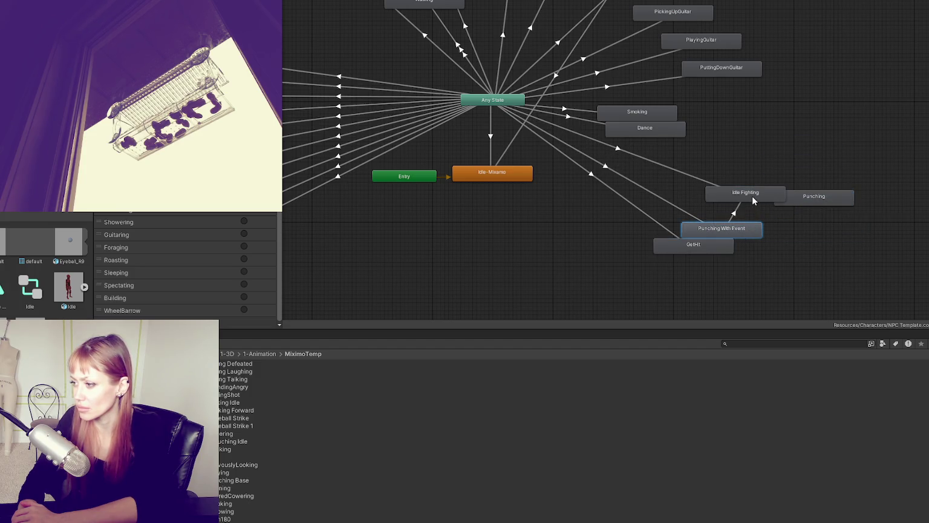
{"action": "left_click", "coordinate": [739, 208]}
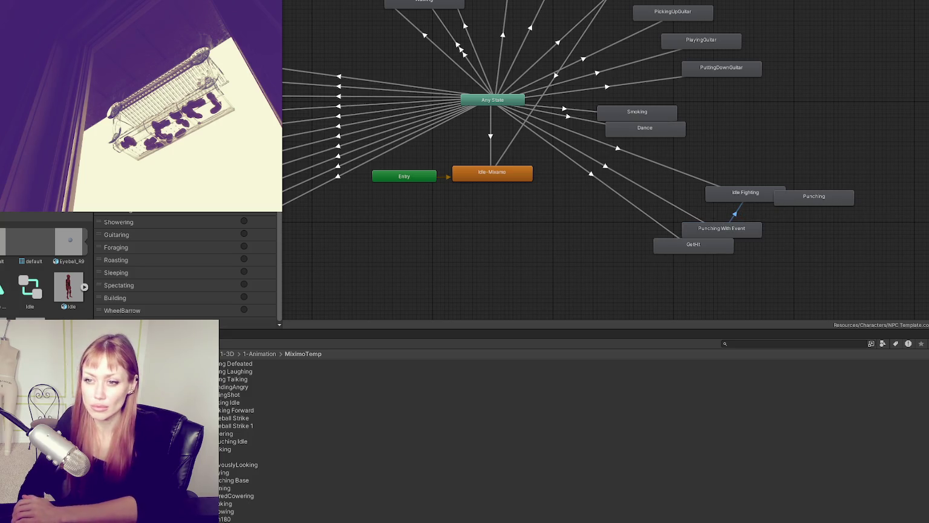
- Move Punching lower beside Idle Fighting and delete the Idle Fighting to Punching transition
{"action": "left_click", "coordinate": [837, 198]}
{"action": "left_click_drag", "start_coordinate": [837, 200], "coordinate": [829, 257]}
{"action": "right_click", "coordinate": [788, 236]}
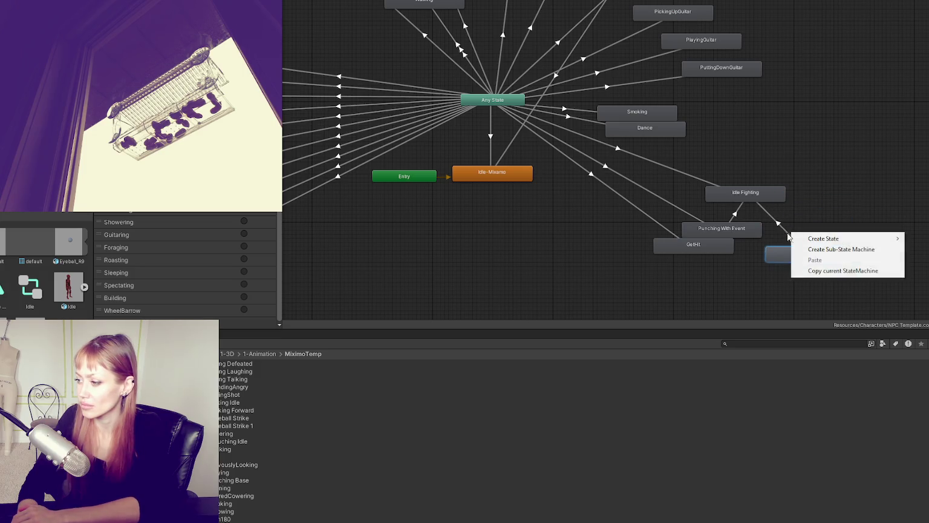
{"action": "left_click", "coordinate": [778, 222]}
{"action": "left_click", "coordinate": [778, 222]}
{"action": "left_click", "coordinate": [734, 215]}
{"action": "left_click", "coordinate": [769, 216]}
{"action": "right_click", "coordinate": [769, 217]}
{"action": "left_click", "coordinate": [782, 221]}
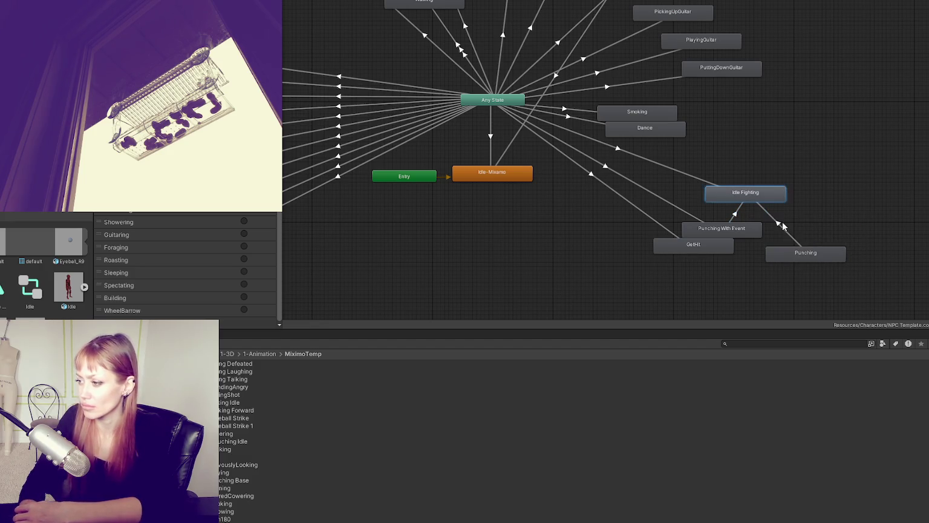
{"action": "key", "text": "Delete"}
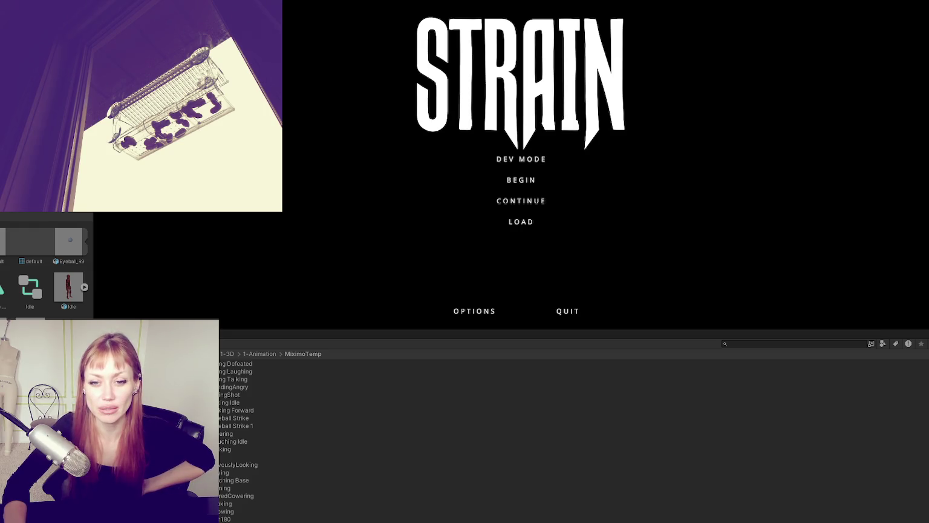
- Start the game in DEV MODE from the STRAIN title screen
{"action": "left_click", "coordinate": [515, 161]}
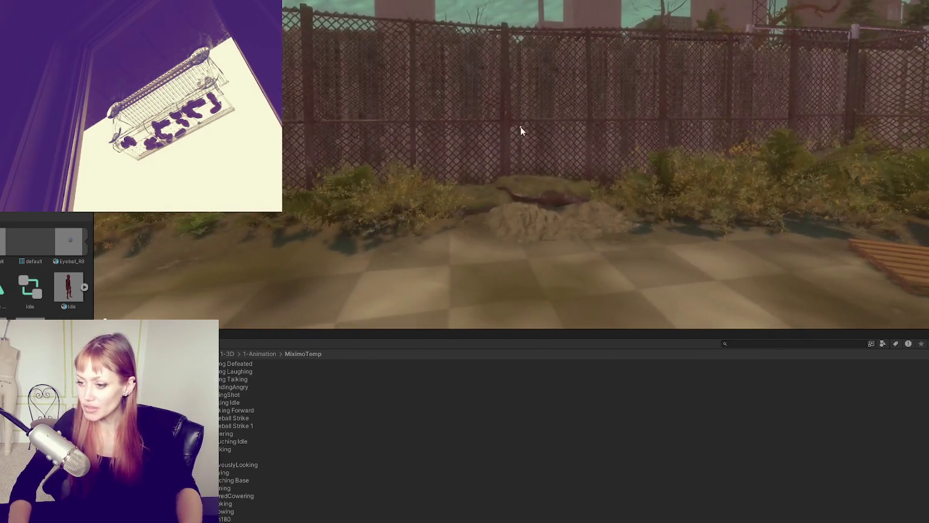
- Maximize the Game view with Shift+Space and resume play
{"action": "key", "text": "Escape"}
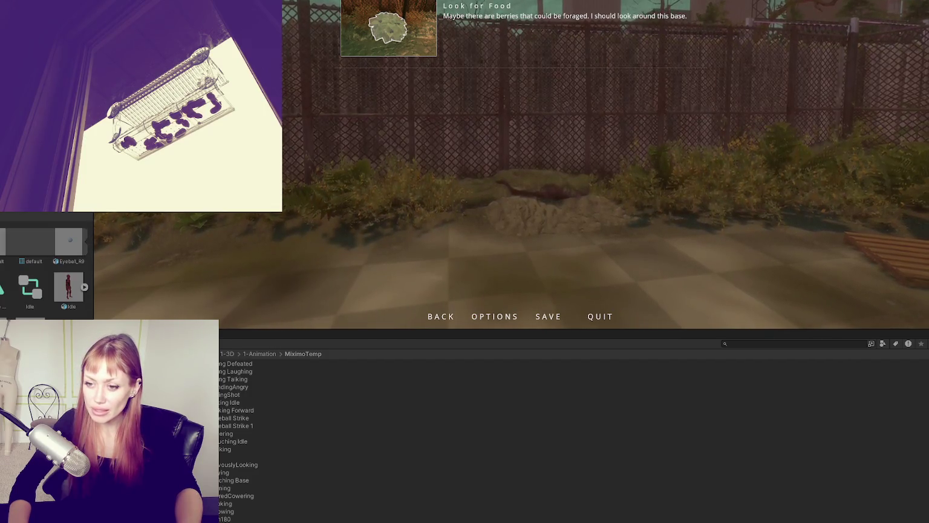
{"action": "key", "text": "shift+space"}
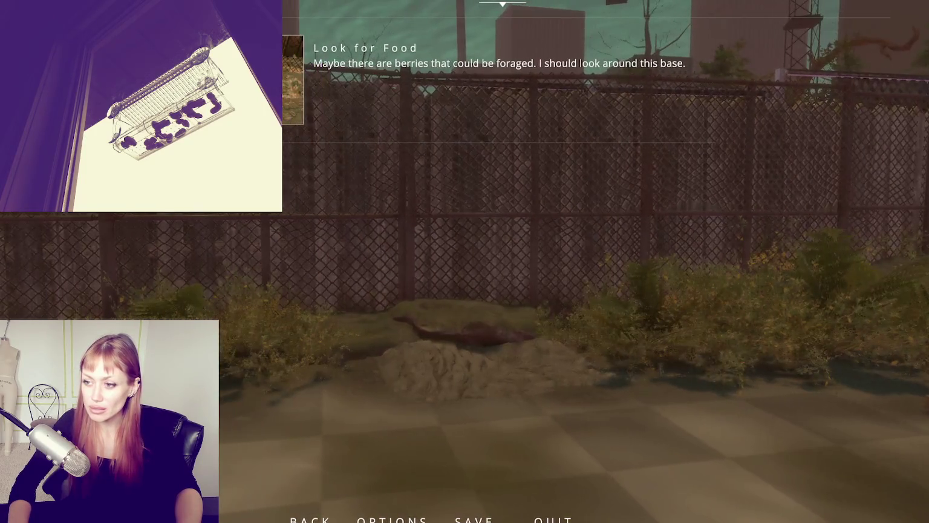
{"action": "key", "text": "Escape"}
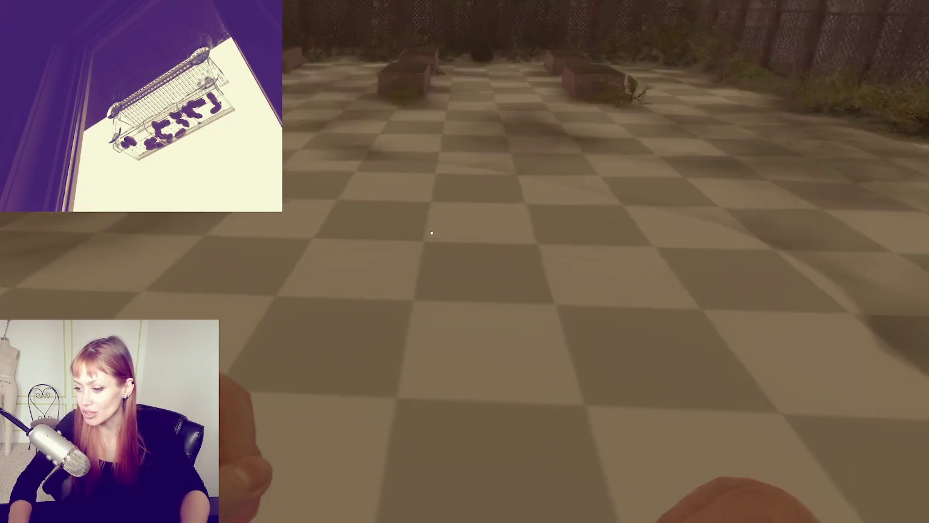
{"action": "left_click", "coordinate": [431, 232]}
- Walk through the wooden gate and courtyard to the red door and enter the test area
{"action": "key", "text": "w"}
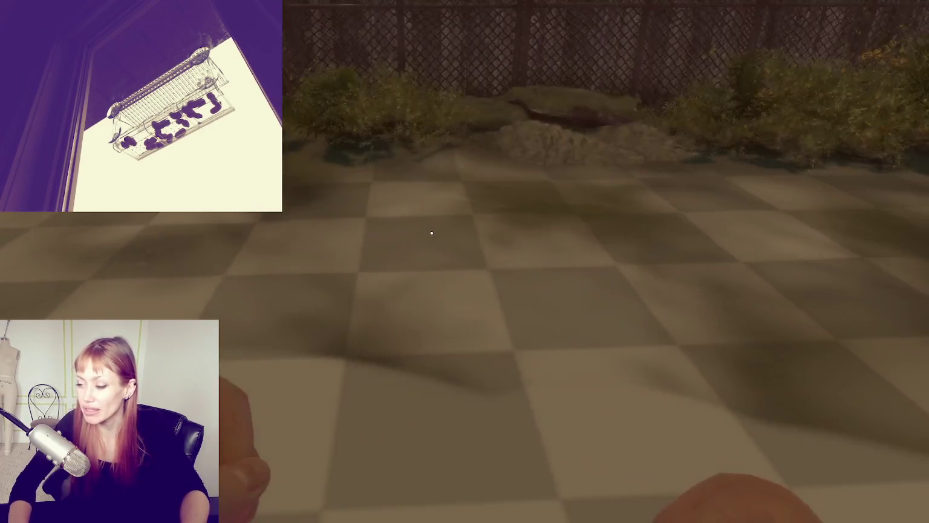
{"action": "key", "text": "w"}
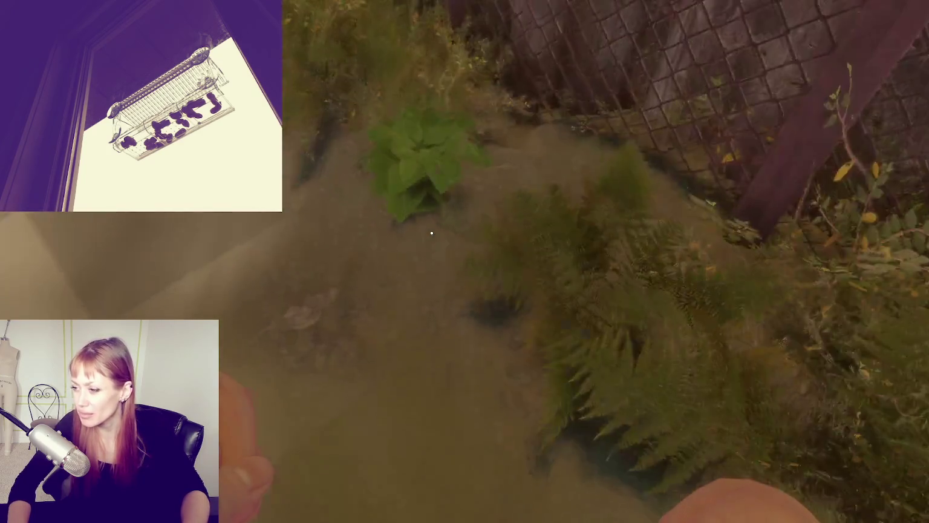
{"action": "key", "text": "w"}
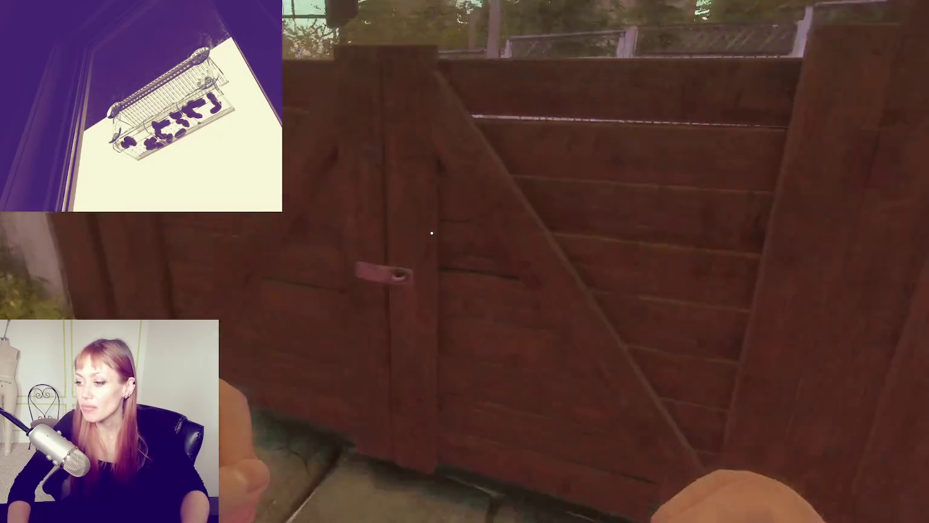
{"action": "key", "text": "w"}
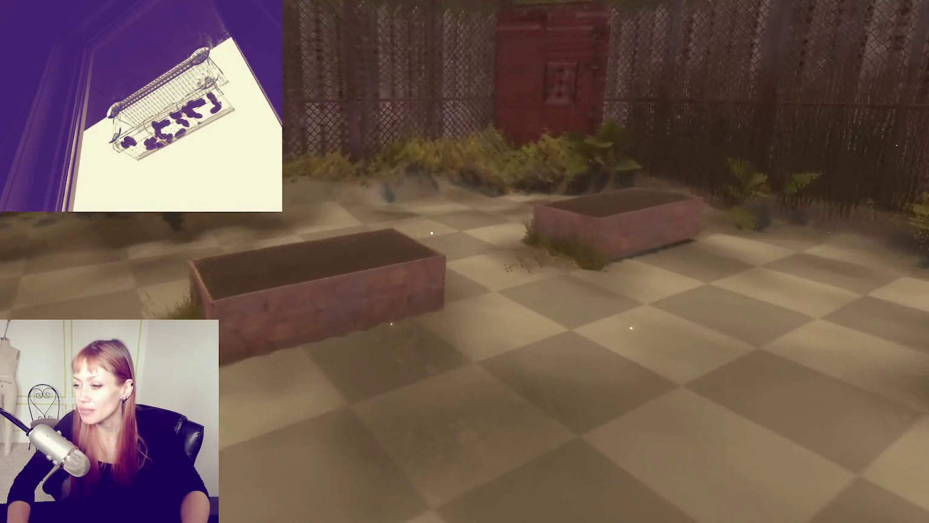
{"action": "key", "text": "w"}
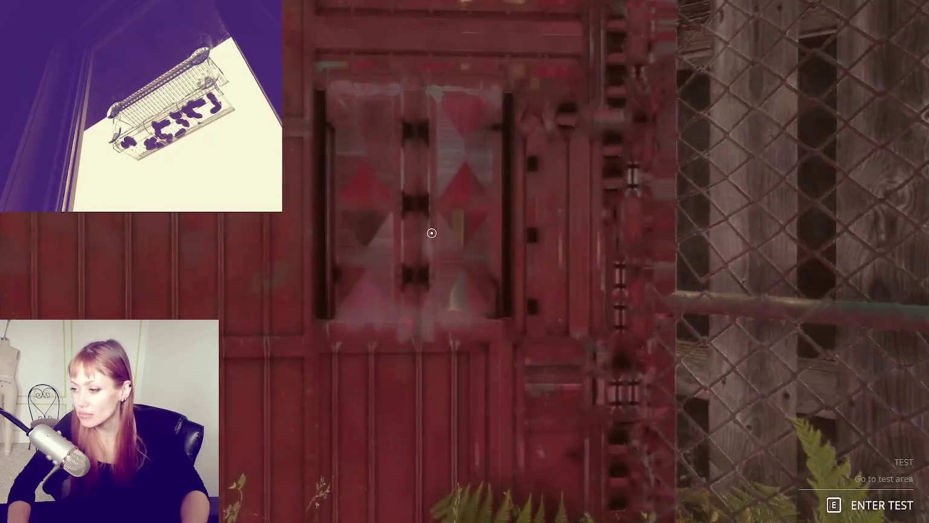
{"action": "key", "text": "e"}
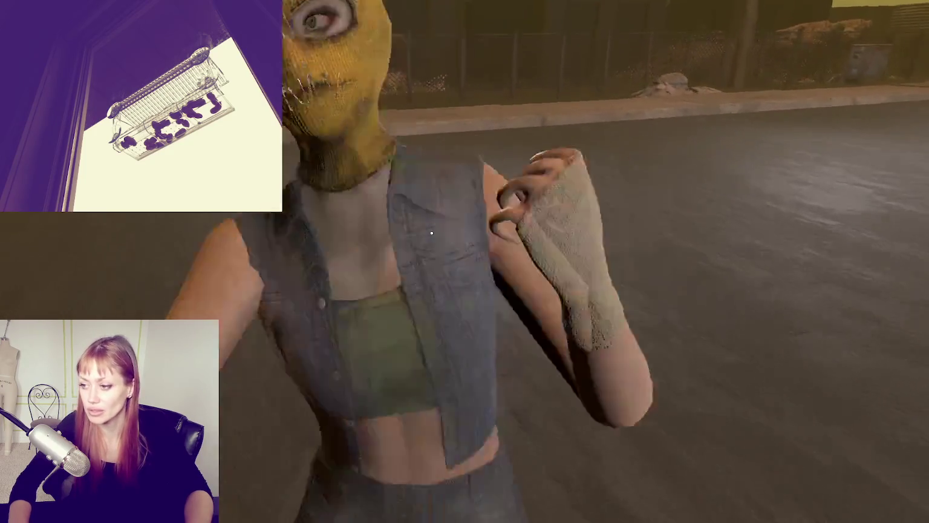
- Punch the masked NPC once, then open and close the pause menu
{"action": "left_click", "coordinate": [431, 233]}
{"action": "key", "text": "Escape"}
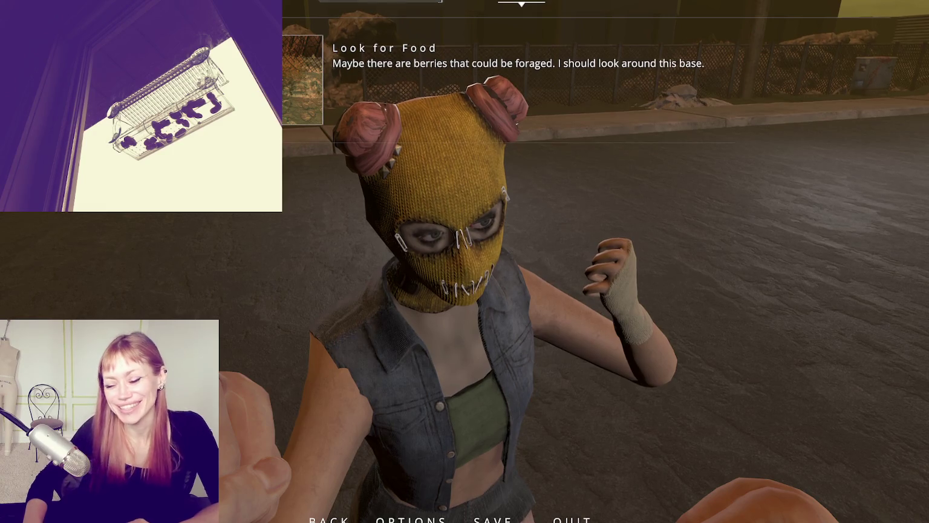
{"action": "key", "text": "Escape"}
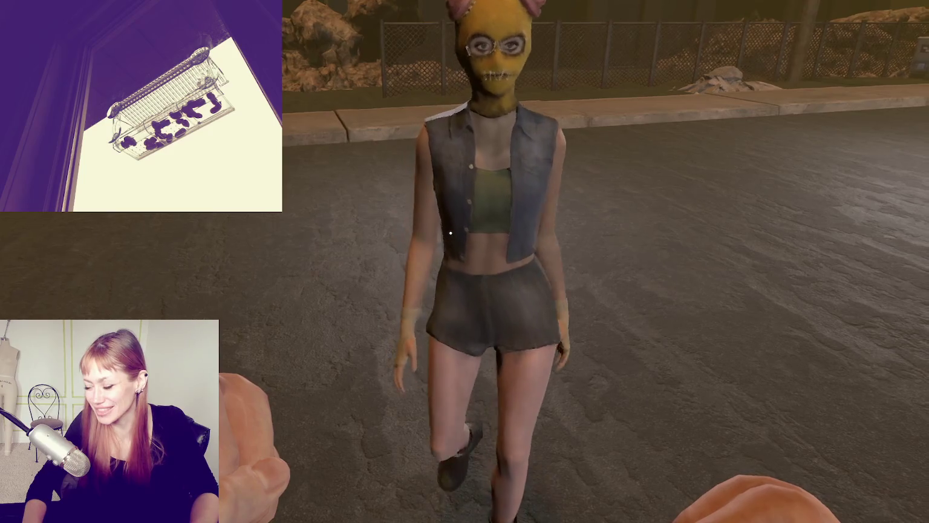
{"action": "key", "text": "Escape"}
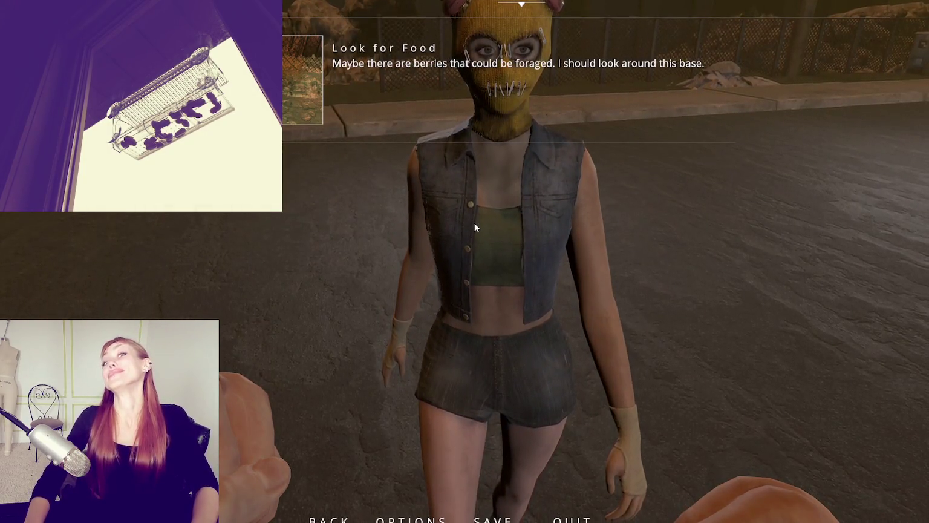
{"action": "key", "text": "Escape"}
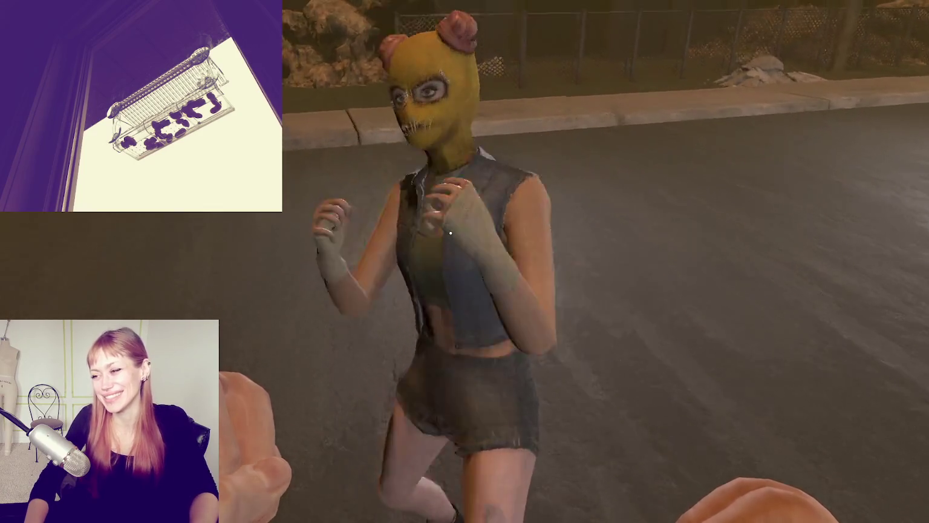
- Land four more punches on the NPC to check its GetHit stagger, then pause
{"action": "left_click", "coordinate": [474, 228]}
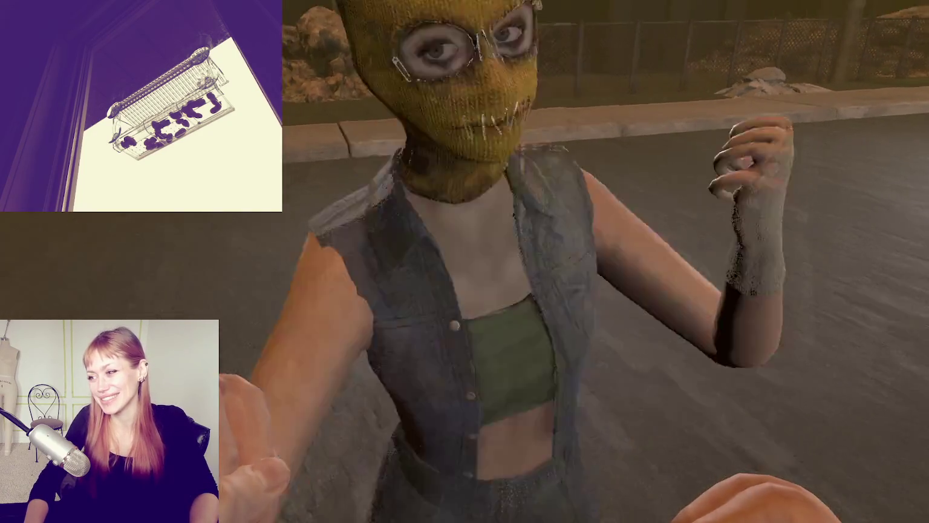
{"action": "left_click", "coordinate": [474, 227]}
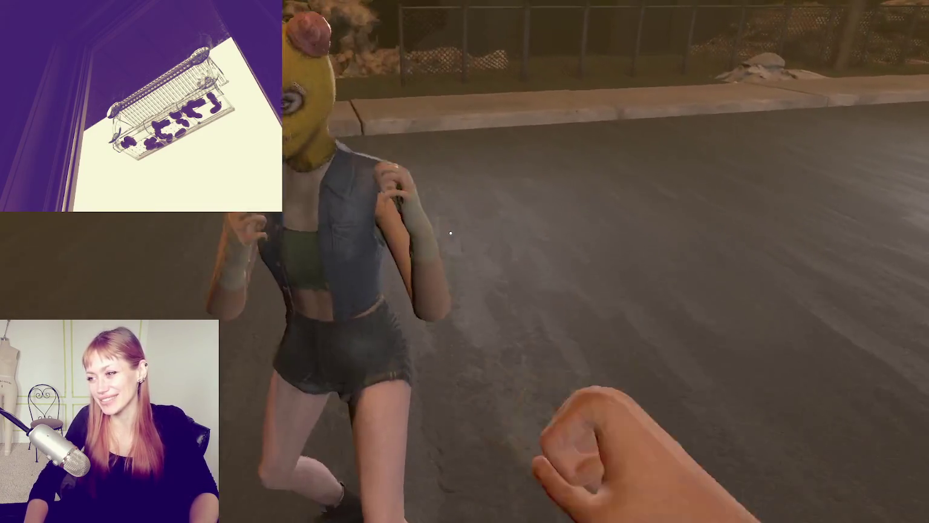
{"action": "left_click", "coordinate": [451, 233]}
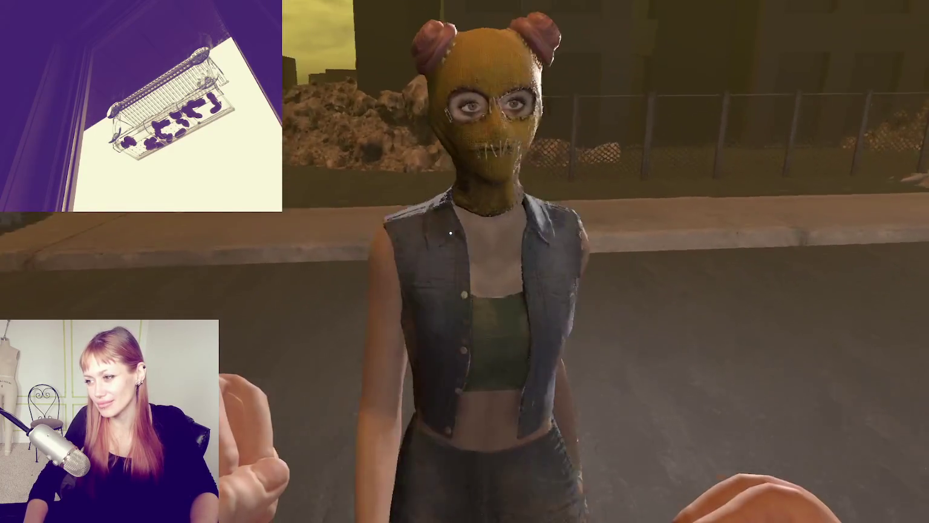
{"action": "left_click", "coordinate": [451, 233]}
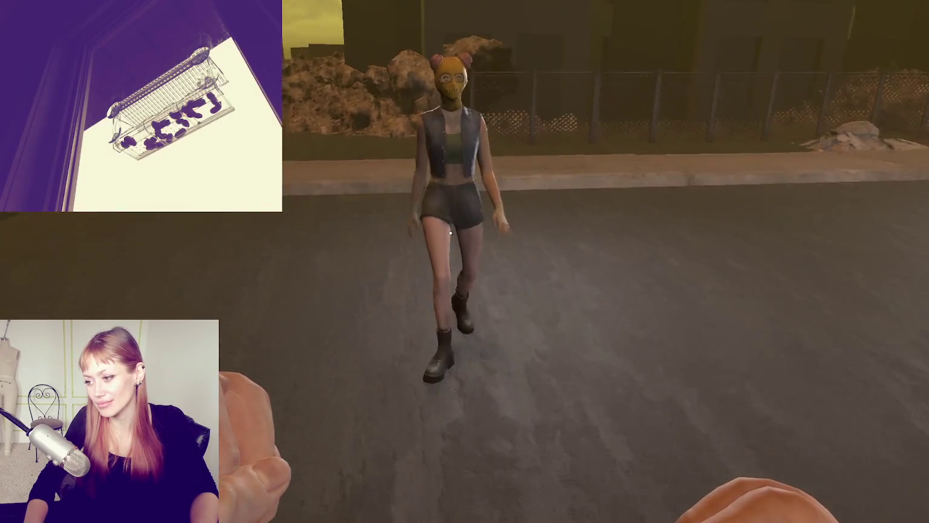
{"action": "key", "text": "Escape"}
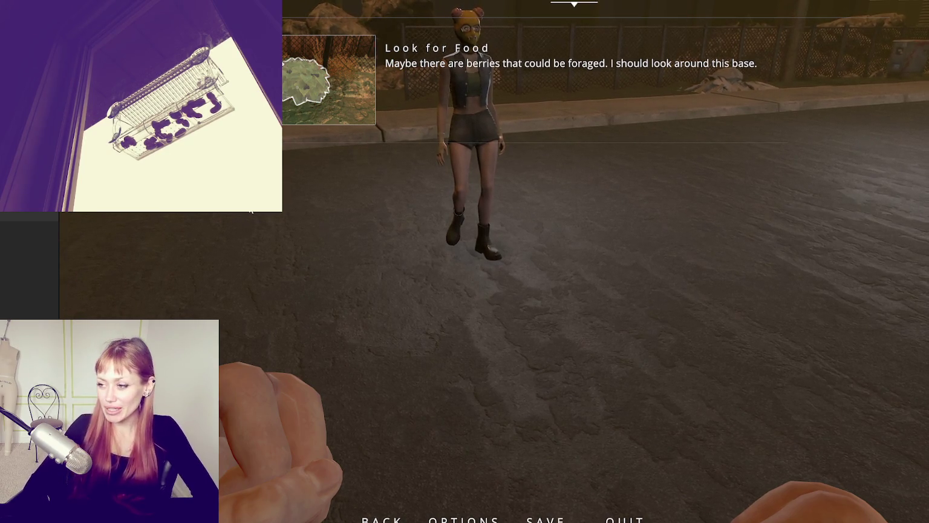
- Open the in-game pause menu while standing in front of the NPC
{"action": "key", "text": "Escape"}
{"action": "key", "text": "Escape"}
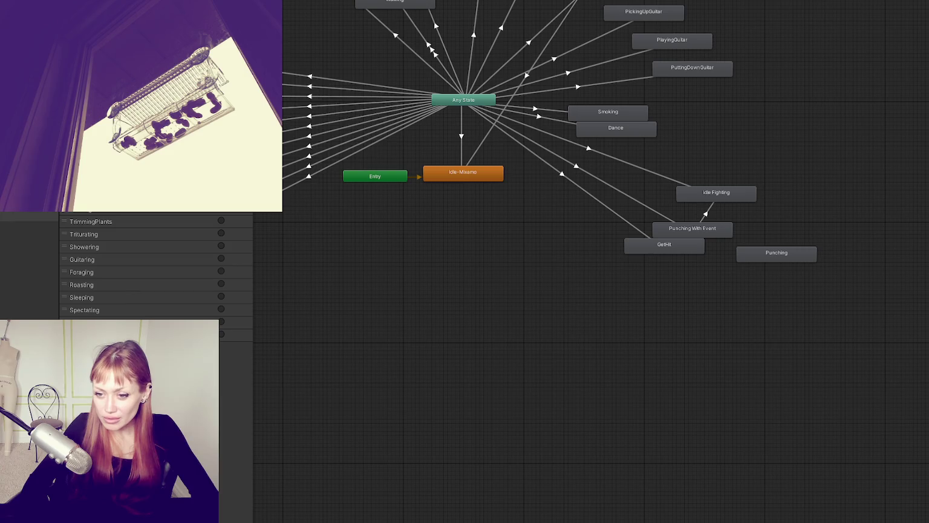
- Drop the KO clip below GetHit as a new state and connect a transition to it from Any State
{"action": "left_click_drag", "start_coordinate": [599, 298], "coordinate": [641, 279]}
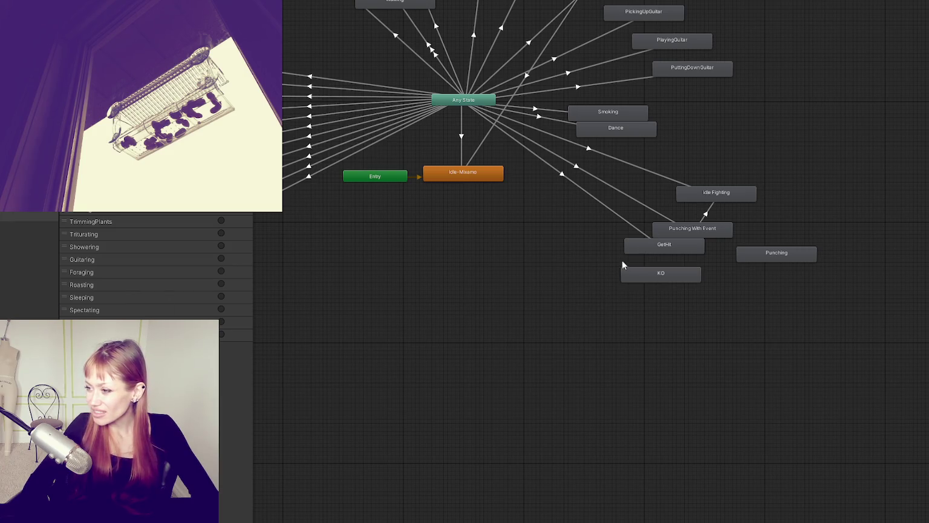
{"action": "right_click", "coordinate": [464, 102]}
{"action": "left_click", "coordinate": [476, 112]}
{"action": "left_click", "coordinate": [662, 274]}
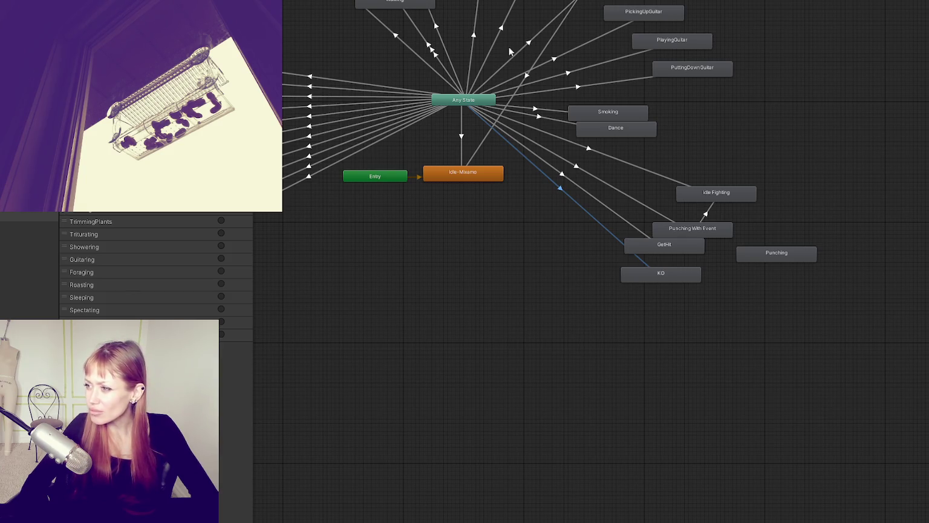
- Nudge GetHit into place and select the Any State to Idle Fighting transition
{"action": "left_click", "coordinate": [681, 255]}
{"action": "mouse_move", "coordinate": [680, 247]}
{"action": "left_mouse_down"}
{"action": "mouse_move", "coordinate": [683, 255]}
{"action": "mouse_move", "coordinate": [712, 224]}
{"action": "mouse_move", "coordinate": [679, 242]}
{"action": "left_mouse_up"}
{"action": "left_click", "coordinate": [674, 179]}
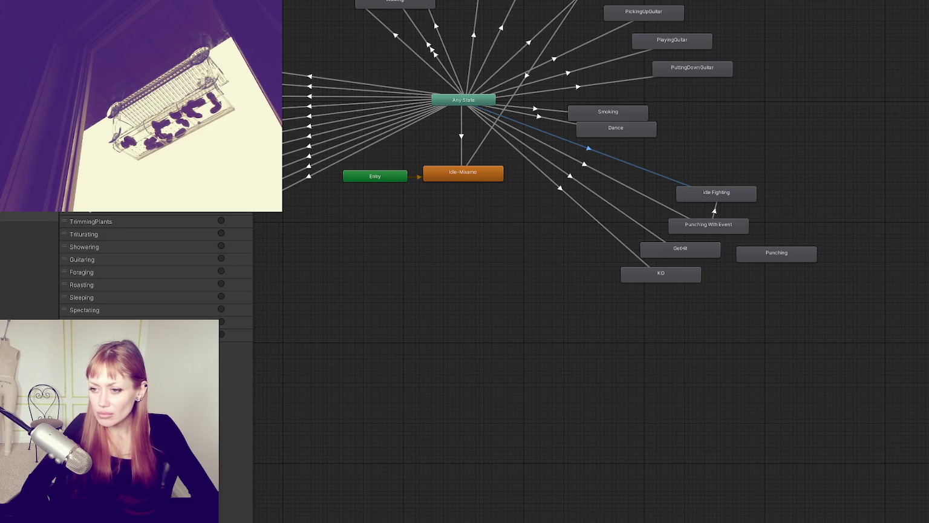
- Delete the last animator parameter, then review the Any State to KO transition
{"action": "left_click", "coordinate": [236, 347]}
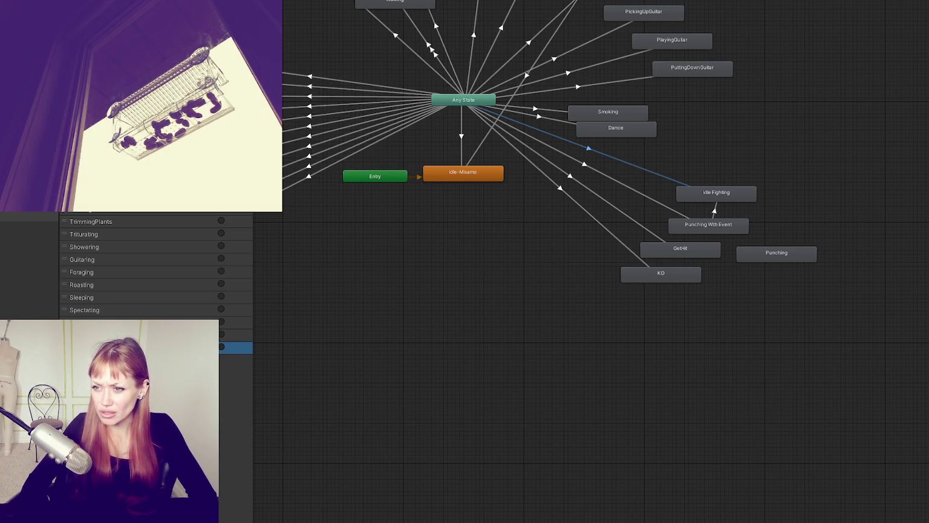
{"action": "key", "text": "Delete"}
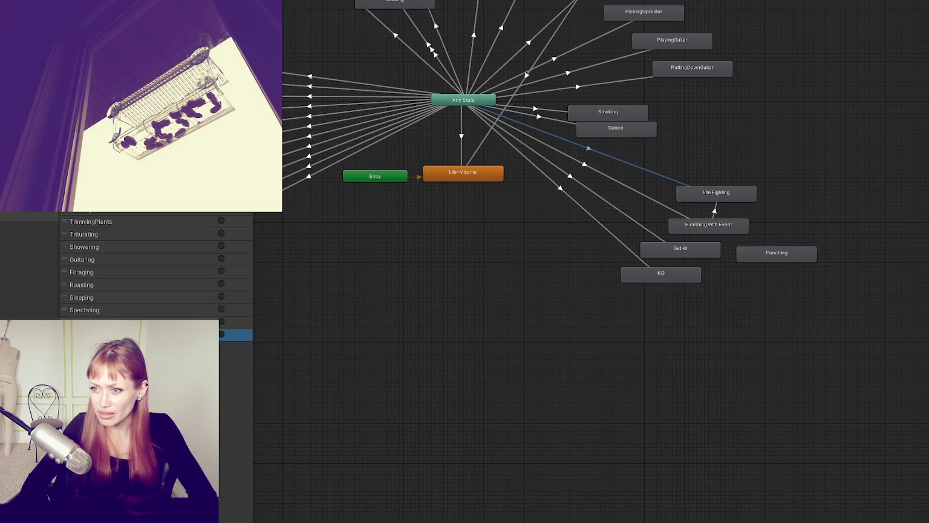
{"action": "key", "text": "Escape"}
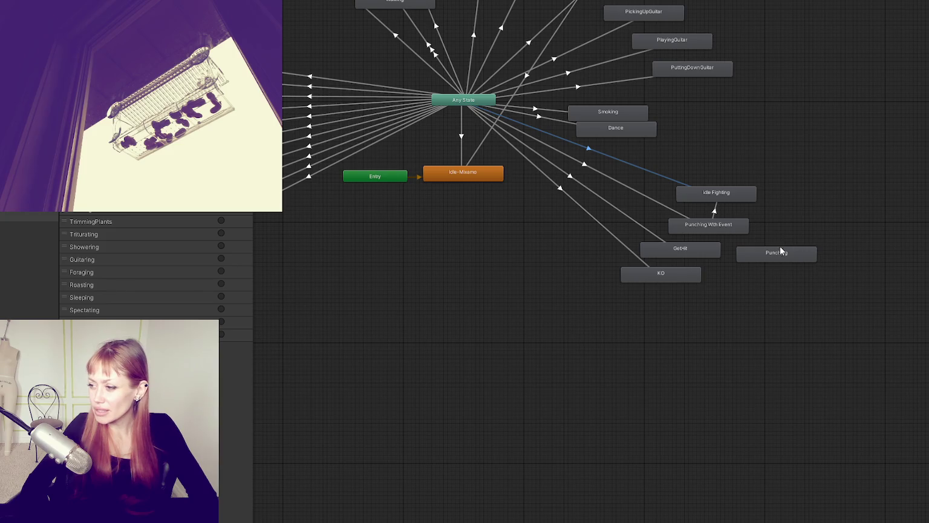
{"action": "left_click", "coordinate": [542, 173]}
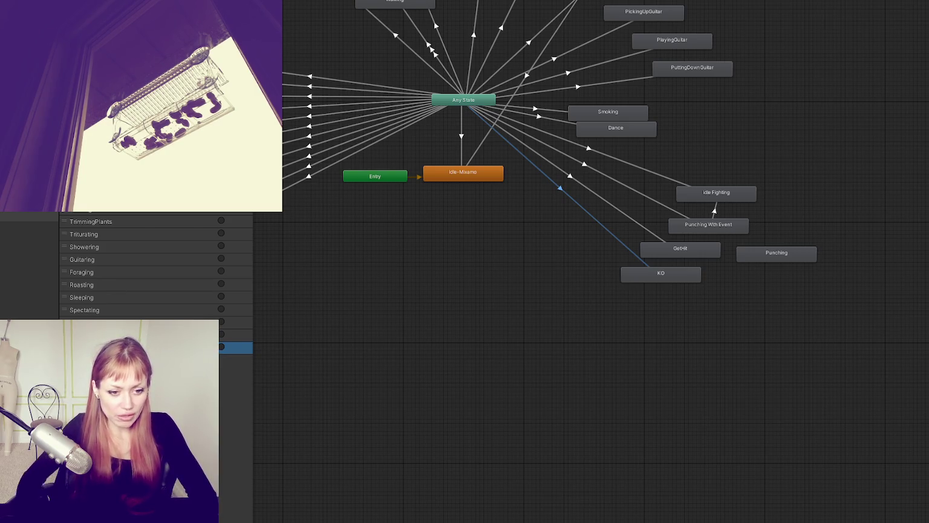
{"action": "left_click", "coordinate": [242, 388]}
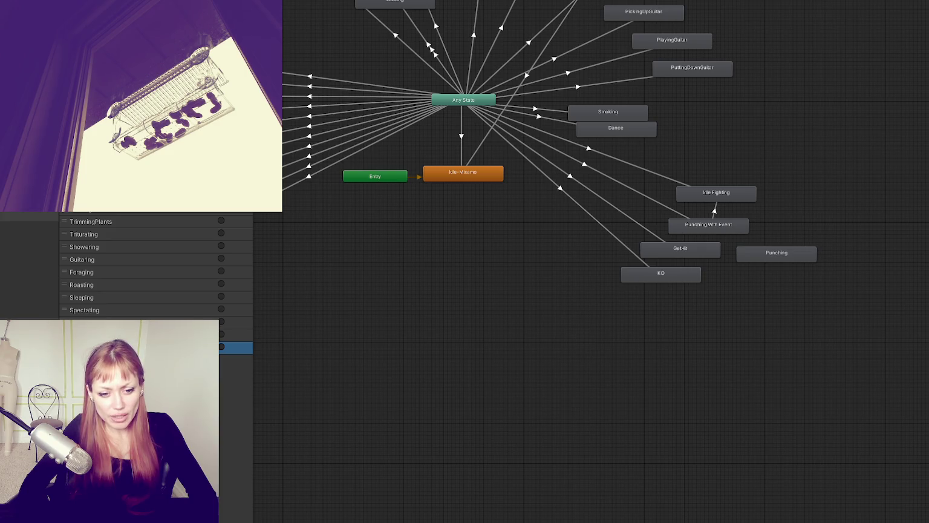
{"action": "scroll", "coordinate": [156, 266], "scroll_direction": "up", "scroll_amount": 1}
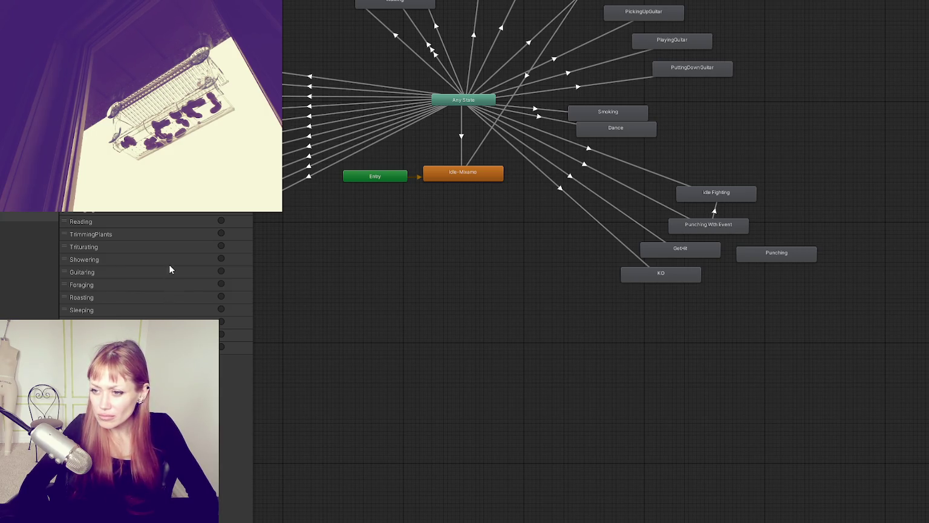
- Remove the three leftover parameters at the bottom of the Animator Parameters list
{"action": "left_click", "coordinate": [235, 360]}
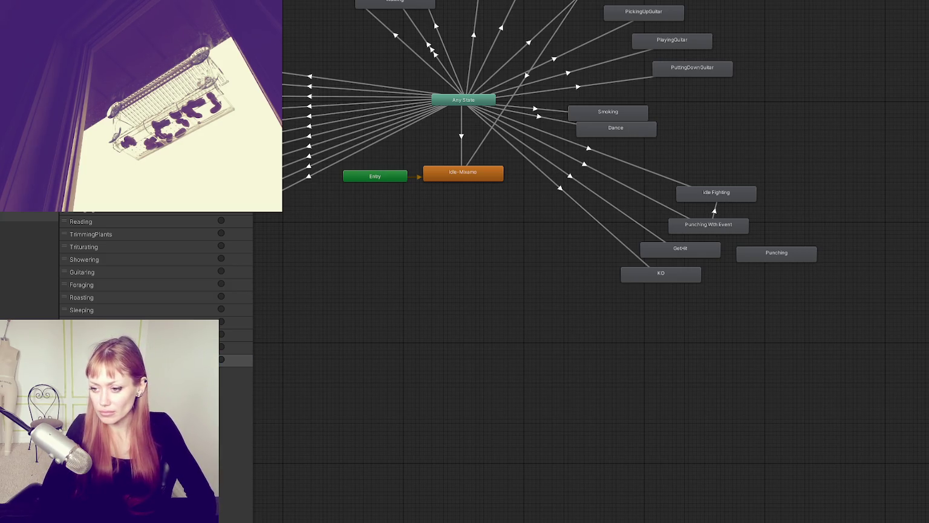
{"action": "left_click", "coordinate": [236, 359]}
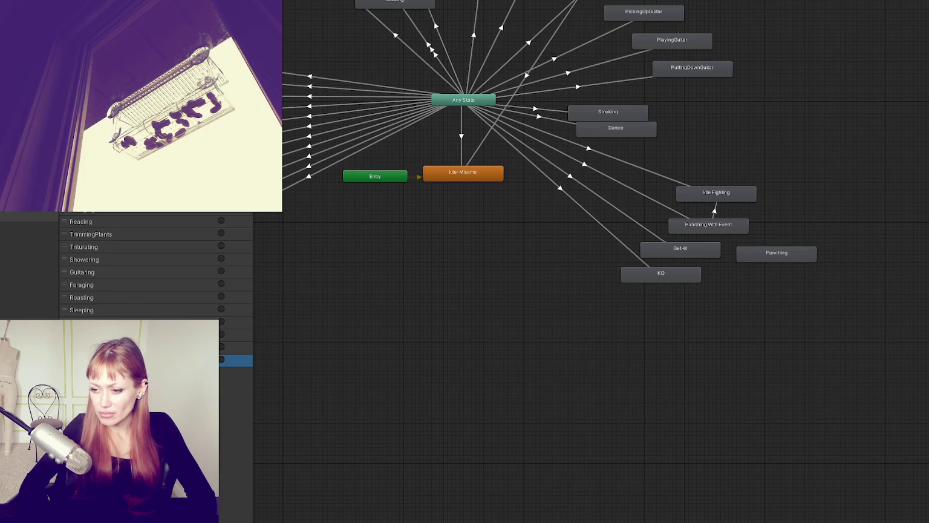
{"action": "key", "text": "Delete"}
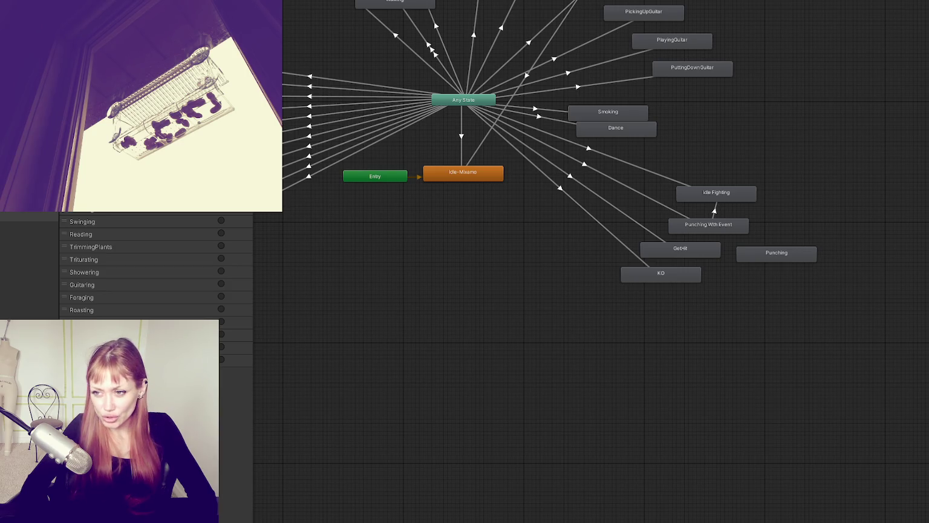
{"action": "left_click", "coordinate": [236, 371]}
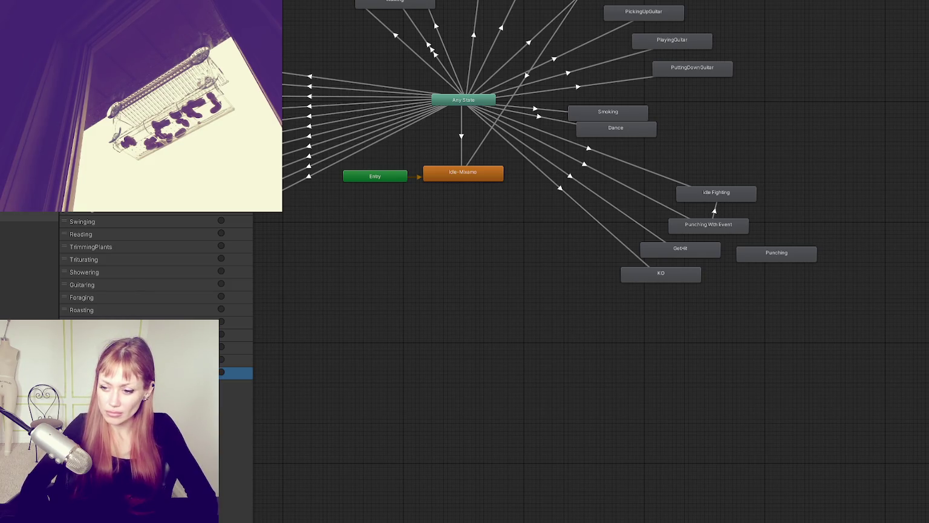
{"action": "key", "text": "Delete"}
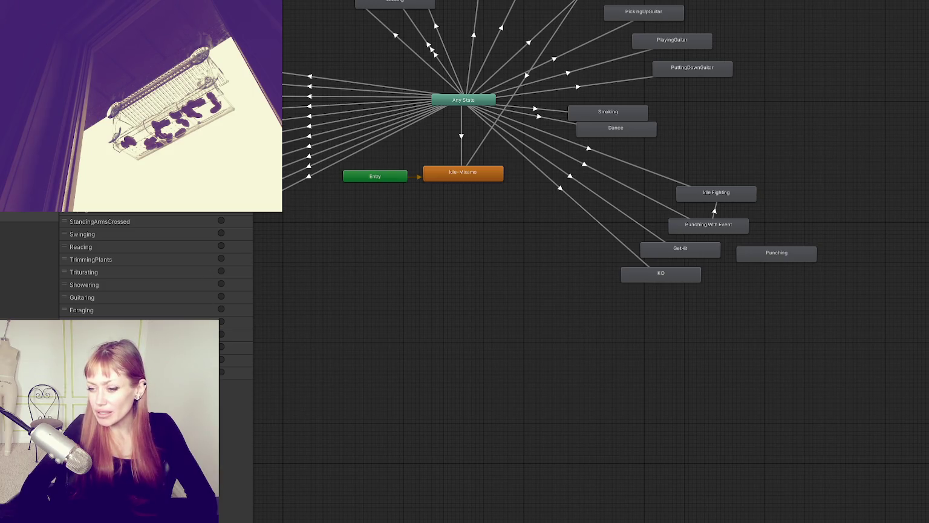
{"action": "left_click", "coordinate": [236, 385]}
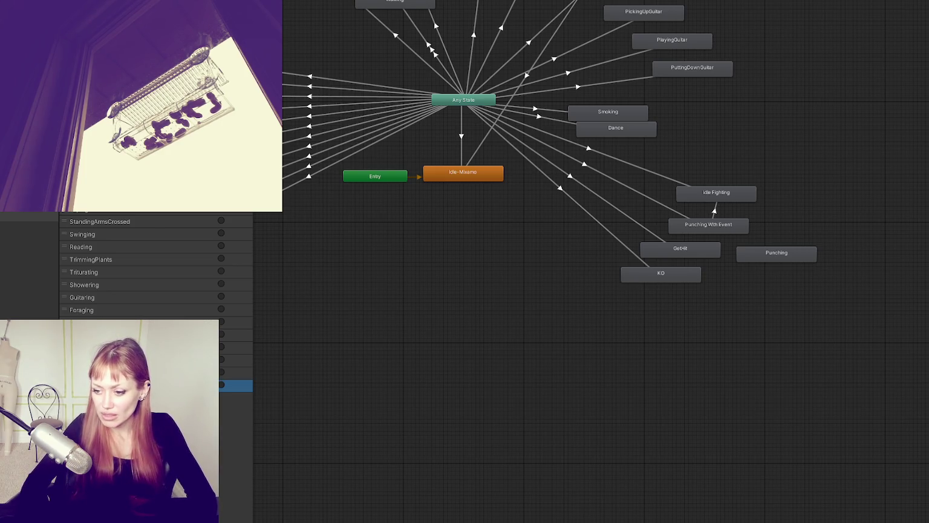
{"action": "key", "text": "Return"}
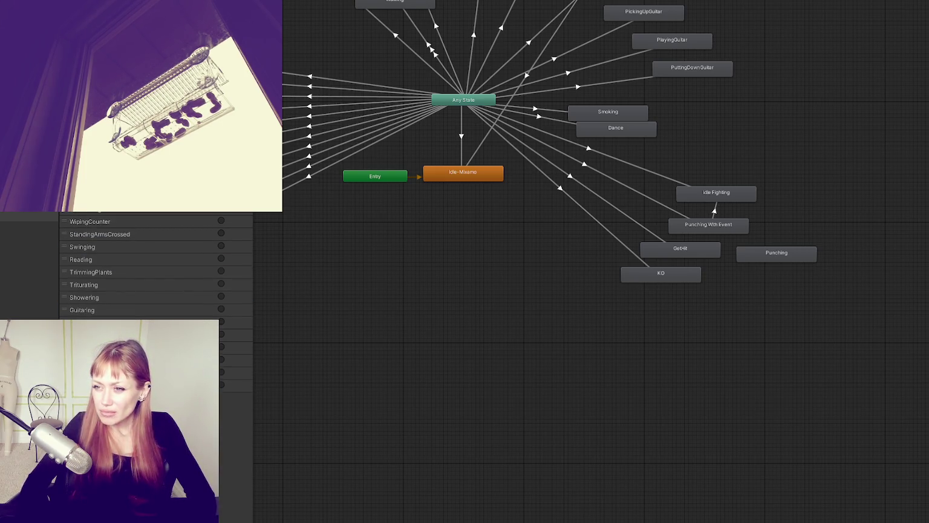
- Review the Any State transitions into KO, GetHit, Punching With Event and Idle Fighting in the Inspector
{"action": "left_click", "coordinate": [602, 222]}
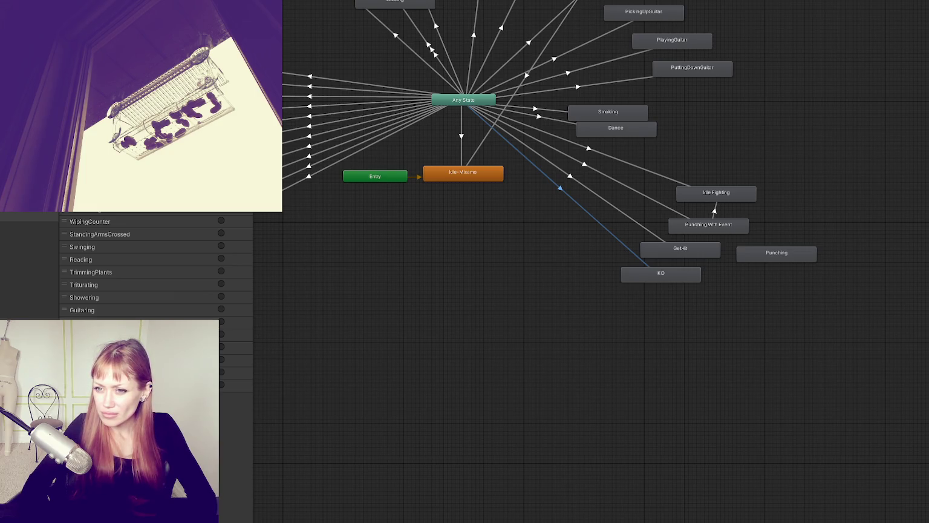
{"action": "left_click", "coordinate": [673, 249]}
{"action": "left_click", "coordinate": [660, 240]}
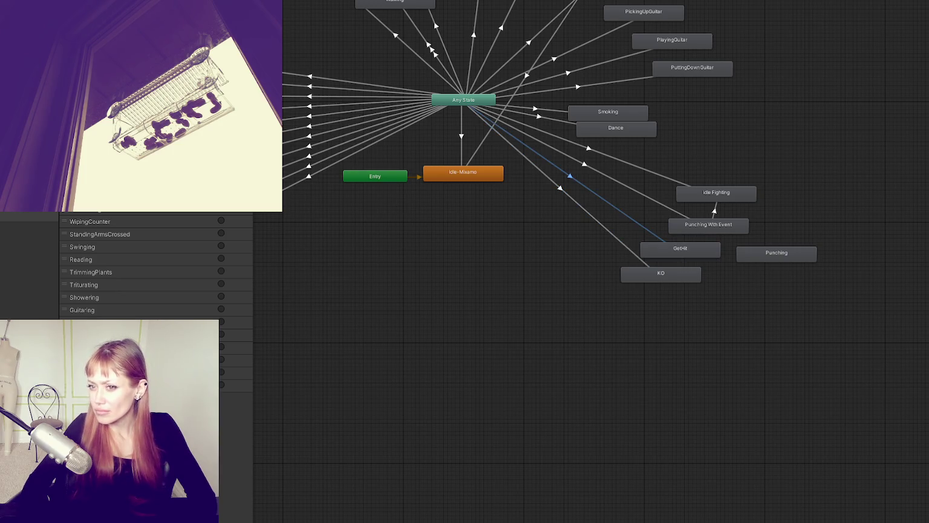
{"action": "left_click", "coordinate": [694, 219]}
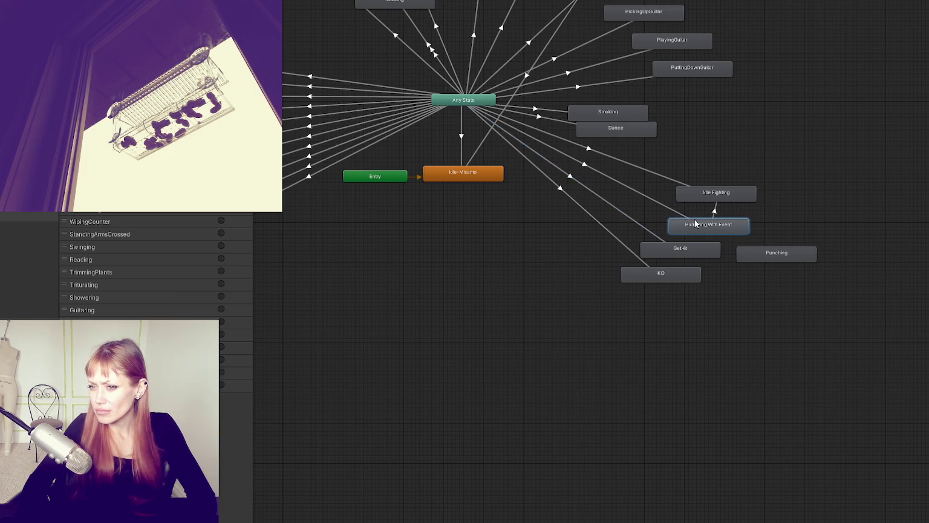
{"action": "left_click", "coordinate": [660, 204]}
{"action": "left_click", "coordinate": [677, 183]}
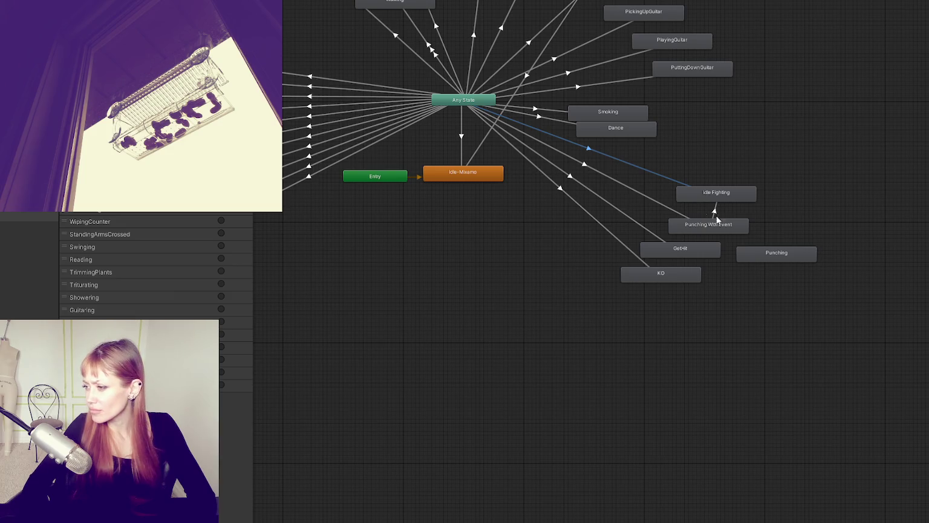
{"action": "left_click", "coordinate": [553, 236]}
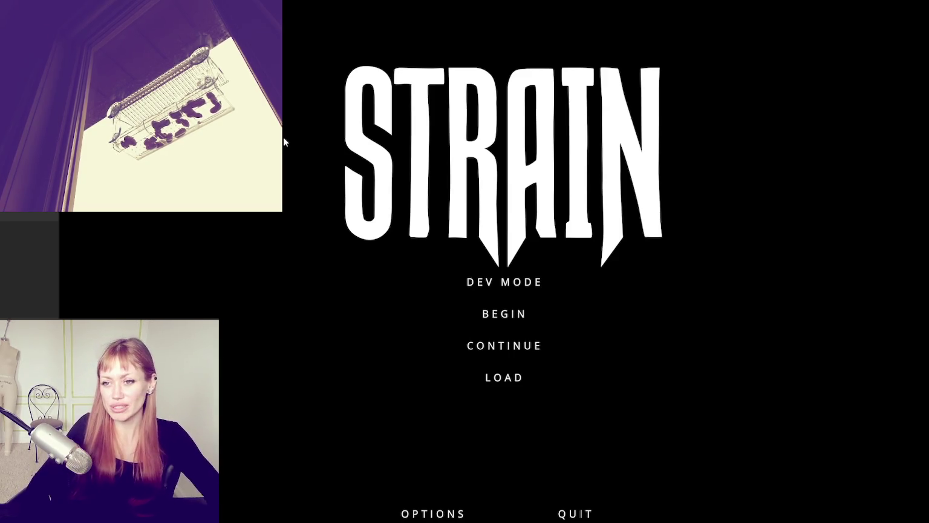
- Launch Dev Mode, walk through the garden and enter the test area via the red door
{"action": "left_click", "coordinate": [477, 280]}
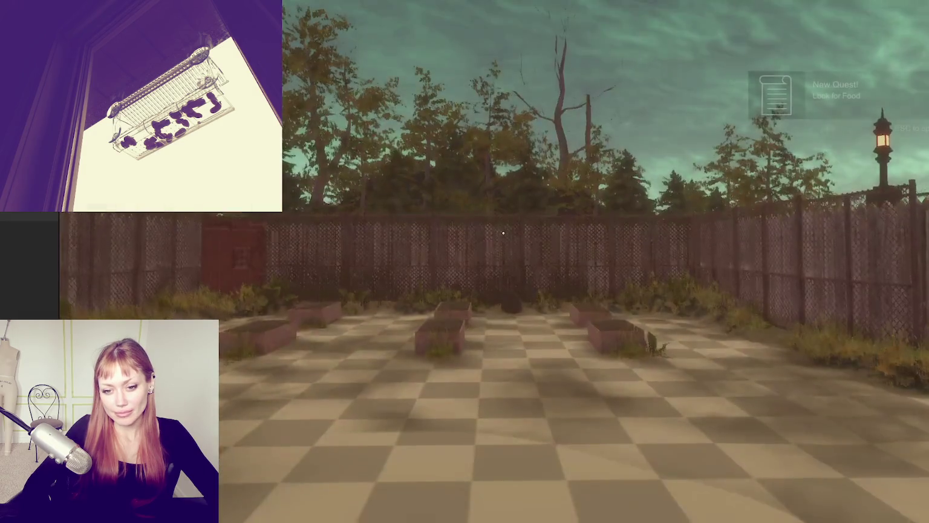
{"action": "key", "text": "w"}
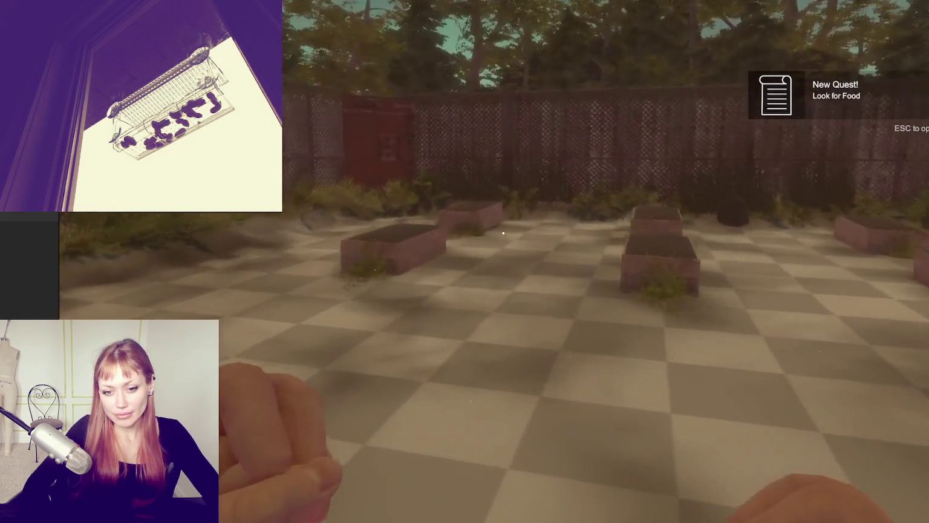
{"action": "key", "text": "w"}
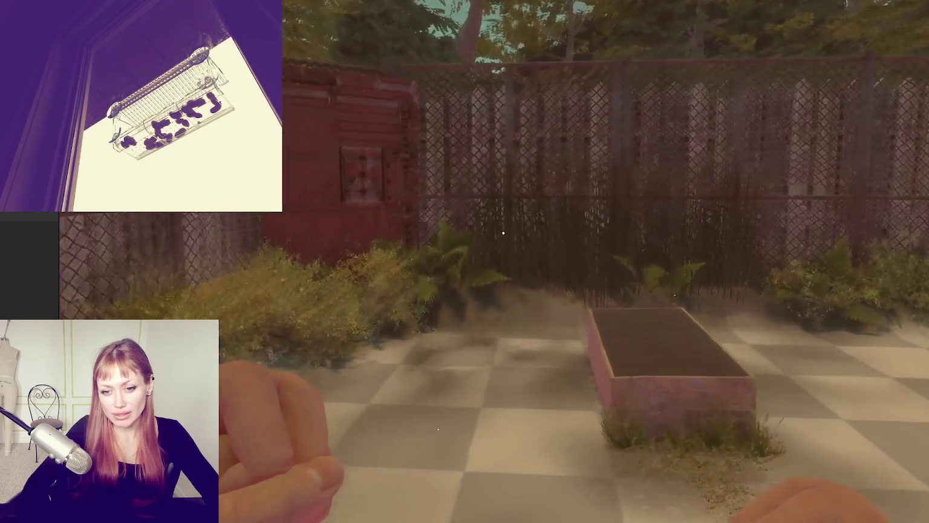
{"action": "key", "text": "e"}
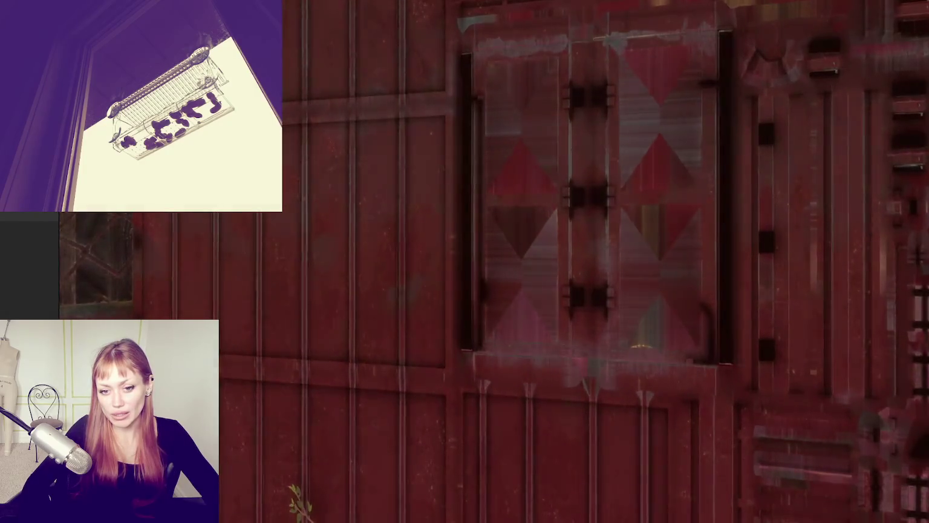